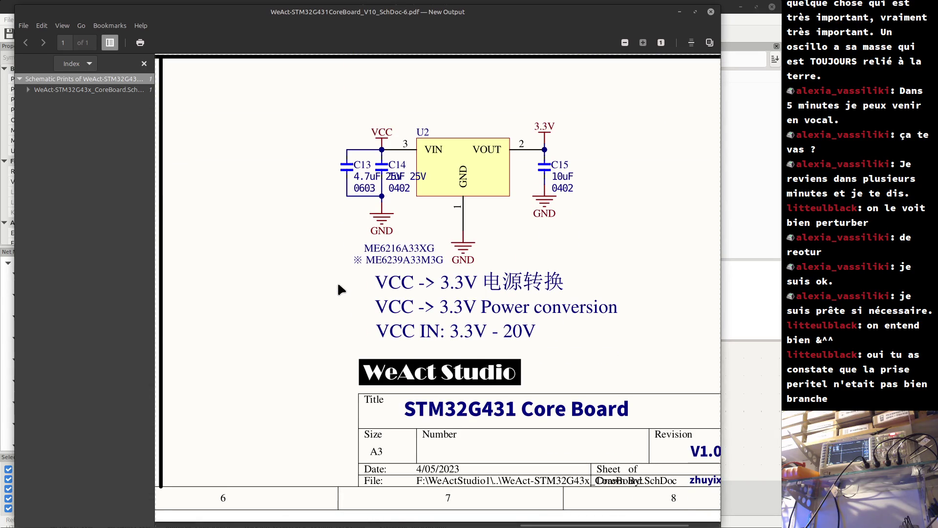
Switch from the Atril schematic PDF to the KiCad schematic editor window.
key("alt+Tab")
key("Escape")
key("alt+Tab")
key("Tab")
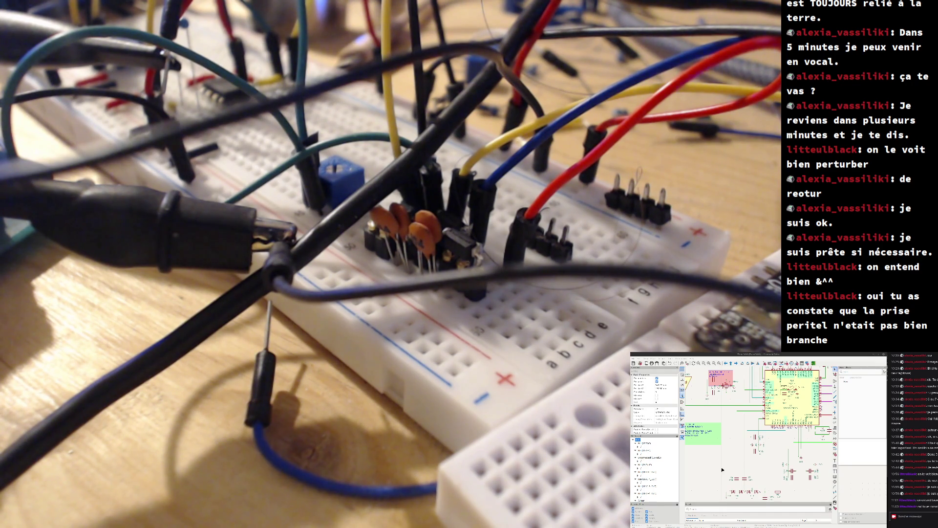
Scroll the Trans2600 schematic to inspect the MCP6002 op-amp buffer section.
scroll(727, 445, "down", 1)
scroll(760, 435, "down", 3)
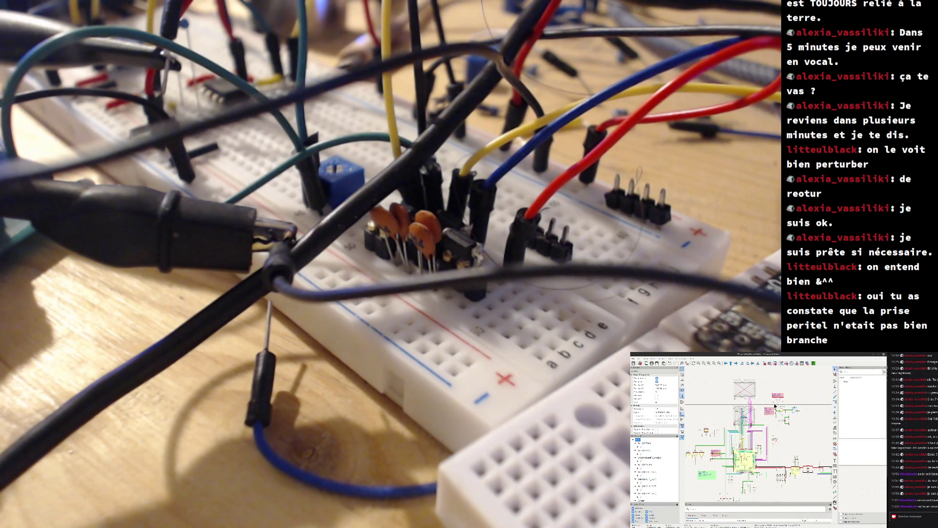
scroll(766, 408, "up", 3)
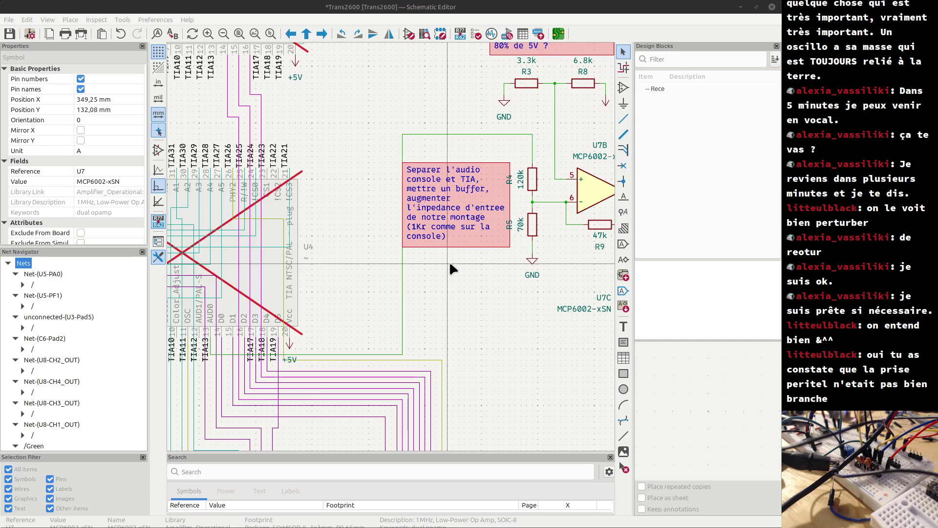
mouse_move(467, 268)
middle_mouse_down()
mouse_move(362, 310)
mouse_move(277, 361)
middle_mouse_up()
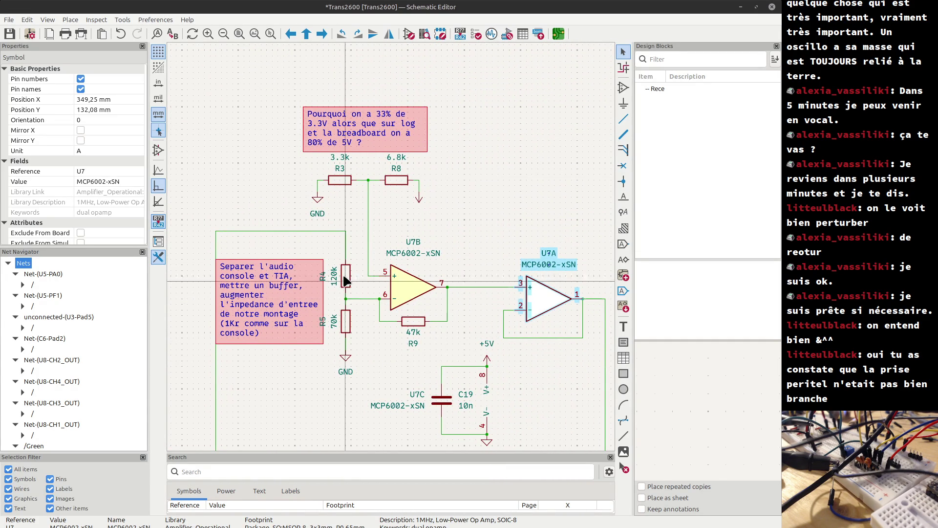
left_click_drag(306, 240, 362, 392)
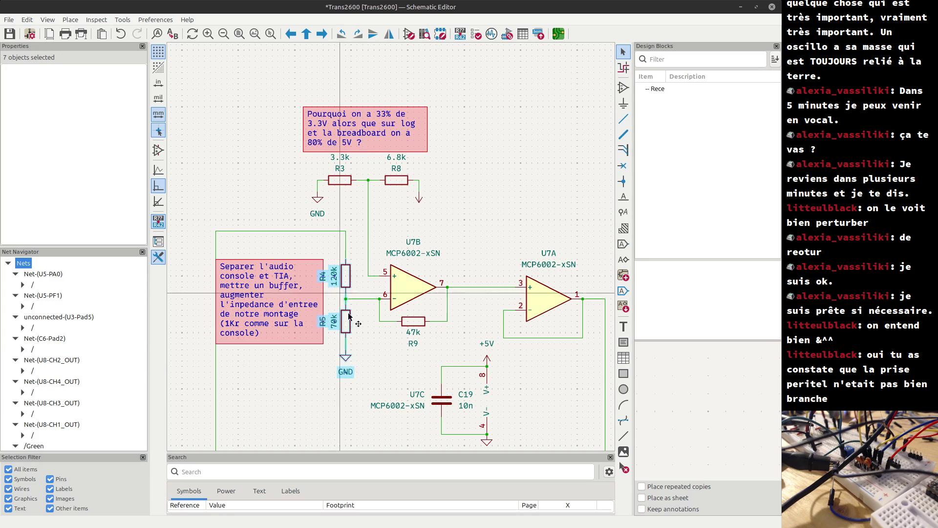
left_click(363, 335)
mouse_move(329, 247)
left_mouse_down()
mouse_move(378, 360)
mouse_move(368, 377)
left_mouse_up()
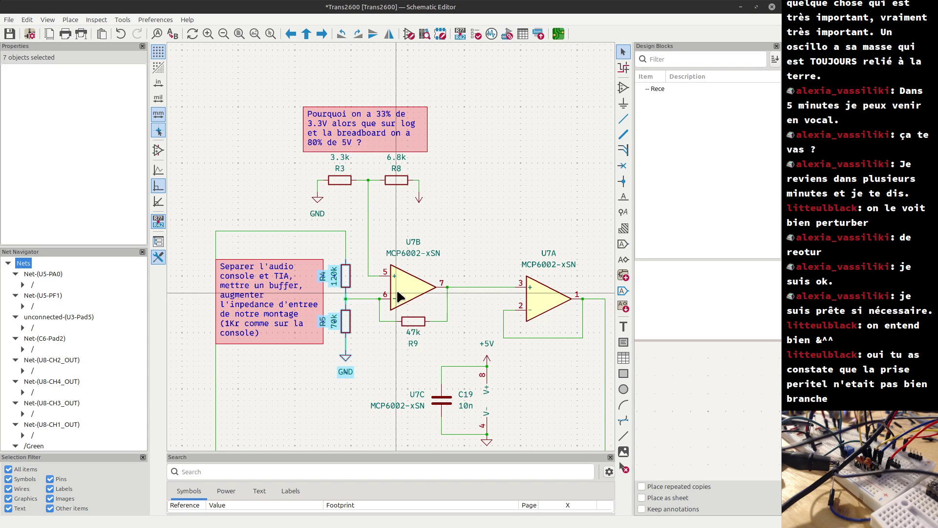
key("Escape")
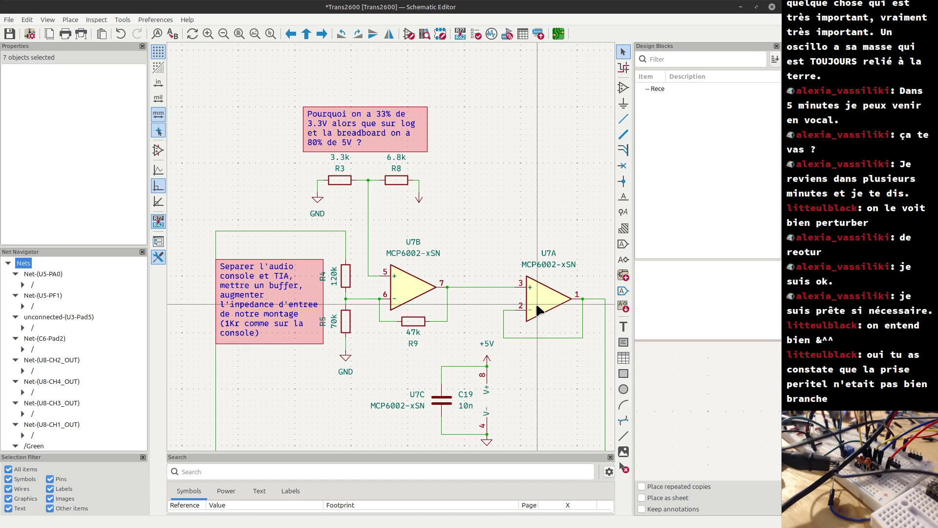
left_click(537, 309)
left_click_drag(280, 146, 447, 221)
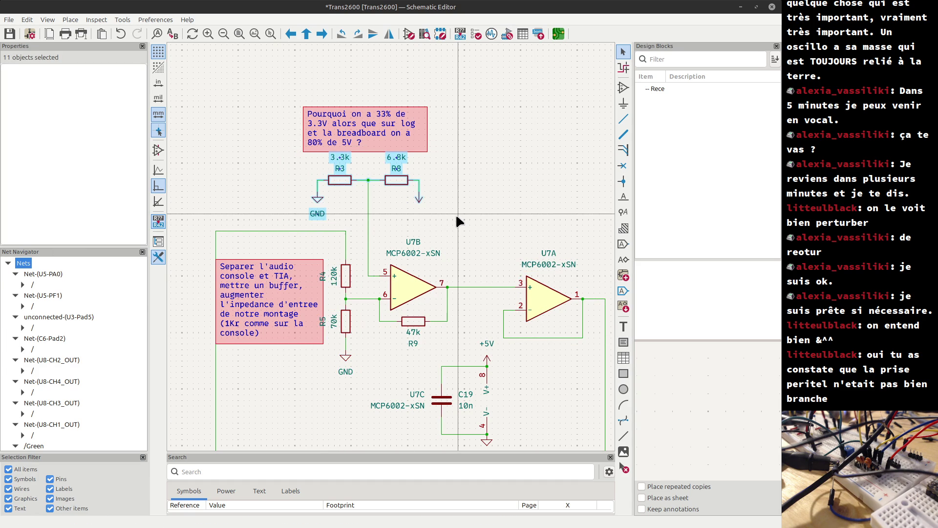
left_click(458, 221)
left_click_drag(485, 237, 592, 343)
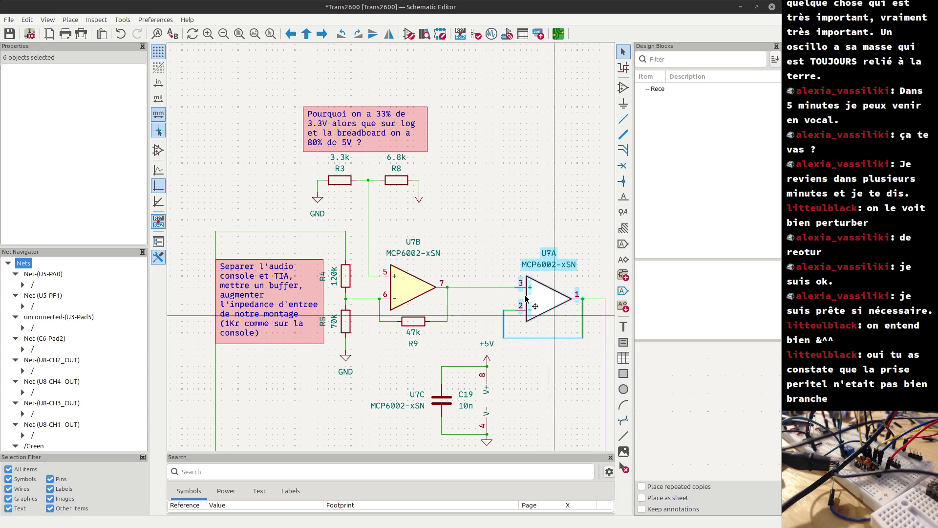
left_click(380, 328)
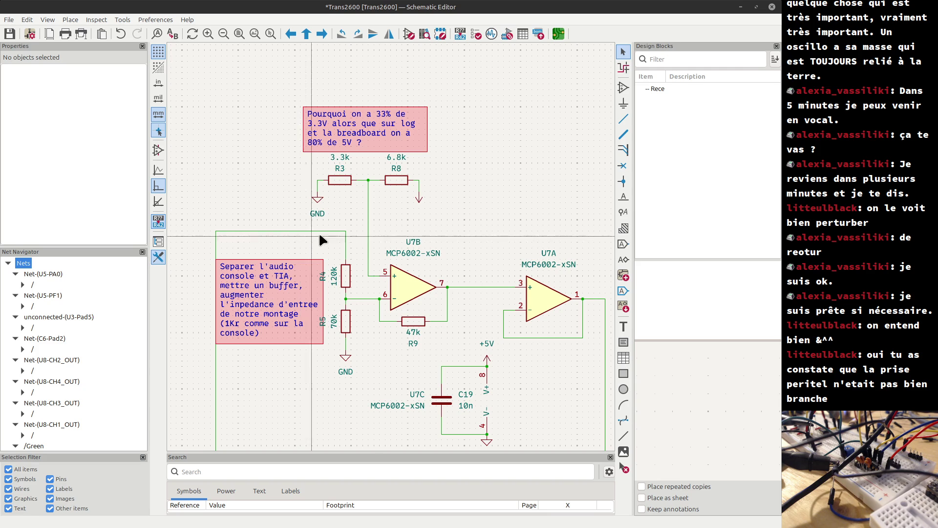
mouse_move(286, 151)
left_mouse_down()
mouse_move(465, 208)
mouse_move(465, 224)
left_mouse_up()
mouse_move(280, 145)
left_mouse_down()
mouse_move(503, 285)
mouse_move(436, 224)
left_mouse_up()
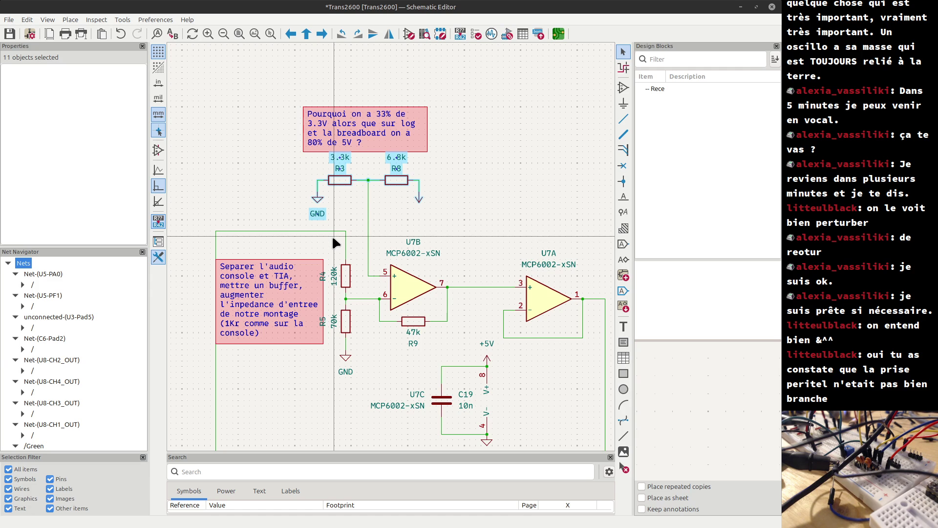
Try moving resistor R4 to a new spot, then undo the move.
scroll(333, 243, "down", 4)
scroll(392, 247, "up", 3)
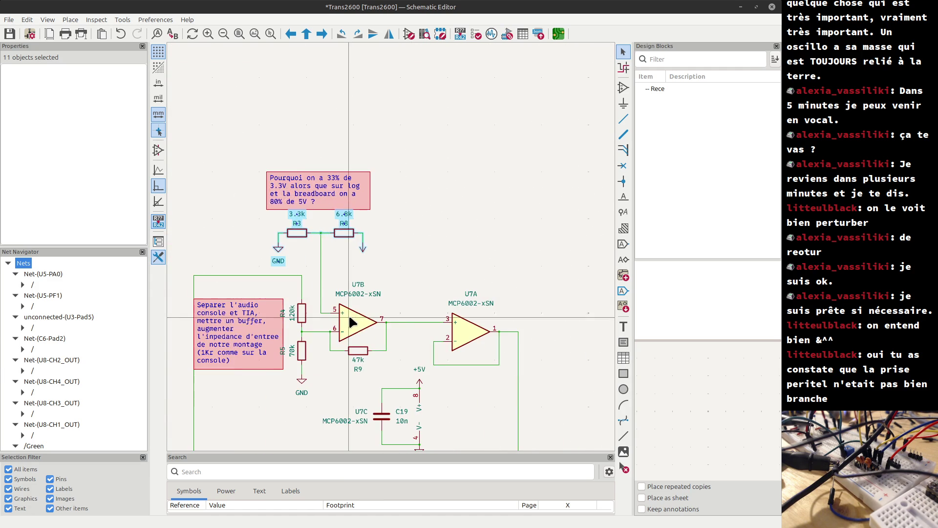
key("Escape")
mouse_move(305, 323)
left_mouse_down()
mouse_move(489, 152)
mouse_move(391, 249)
mouse_move(389, 214)
mouse_move(396, 247)
mouse_move(414, 205)
mouse_move(412, 249)
mouse_move(430, 189)
mouse_move(431, 227)
mouse_move(385, 229)
left_mouse_up()
scroll(393, 249, "down", 3)
scroll(489, 153, "up", 3)
left_click(411, 235)
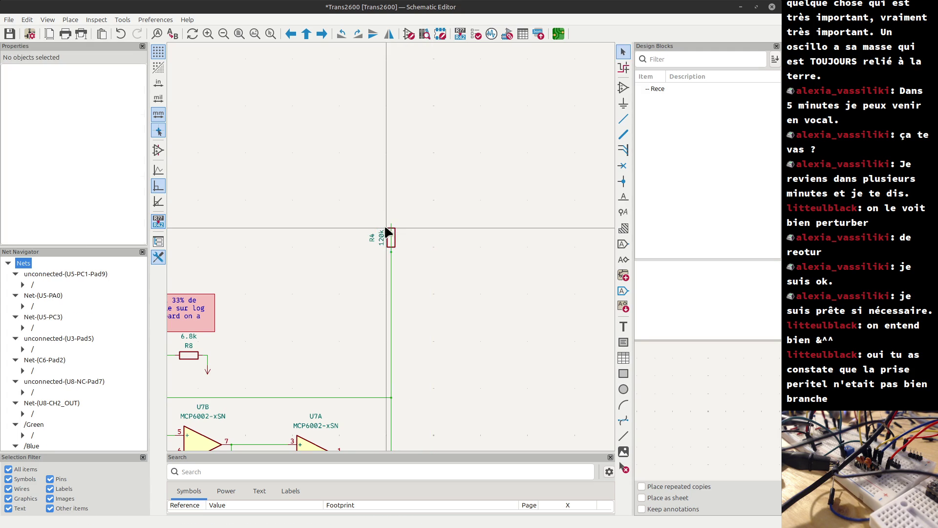
key("ctrl+z")
Duplicate the 120k resistor R4 as R12 and R13, stacked near the top of the sheet.
scroll(424, 236, "down", 3)
scroll(391, 244, "up", 6)
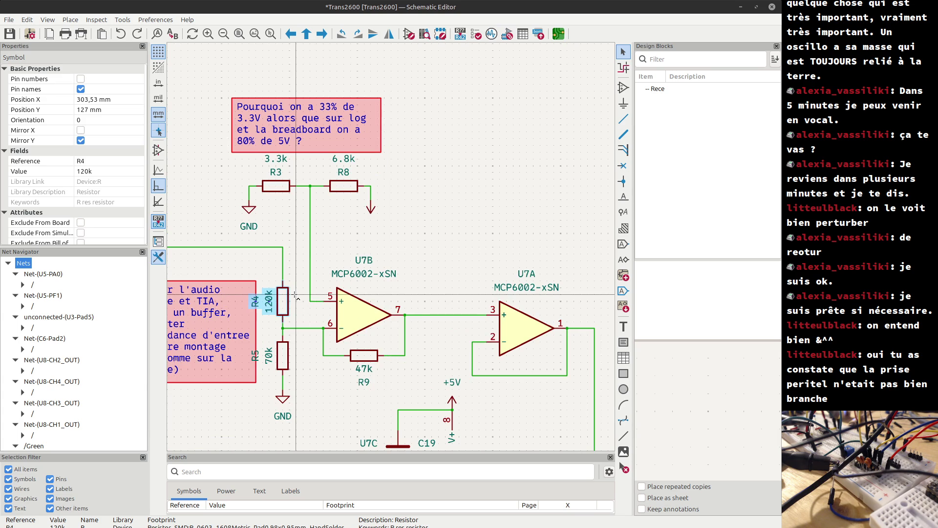
scroll(295, 297, "down", 5)
scroll(517, 183, "up", 3)
key("ctrl+v")
scroll(330, 279, "up", 3)
left_click(391, 250)
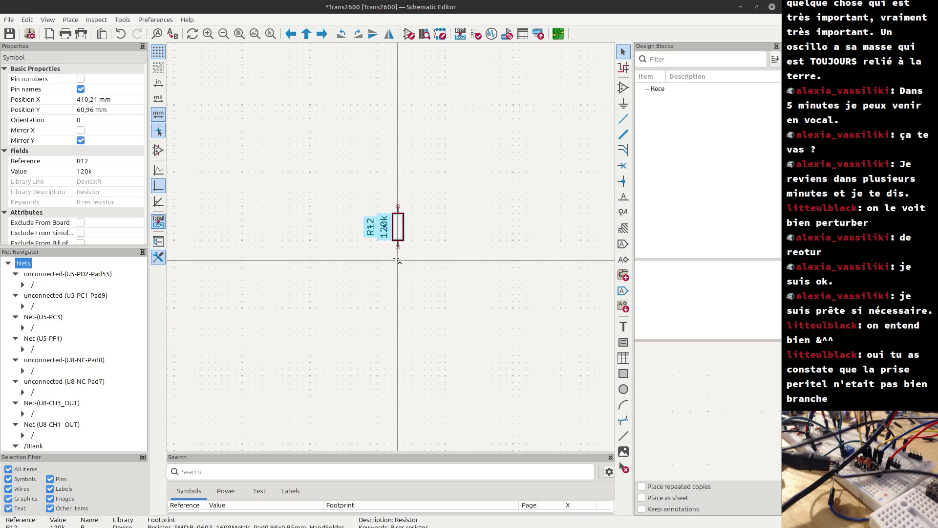
key("Insert")
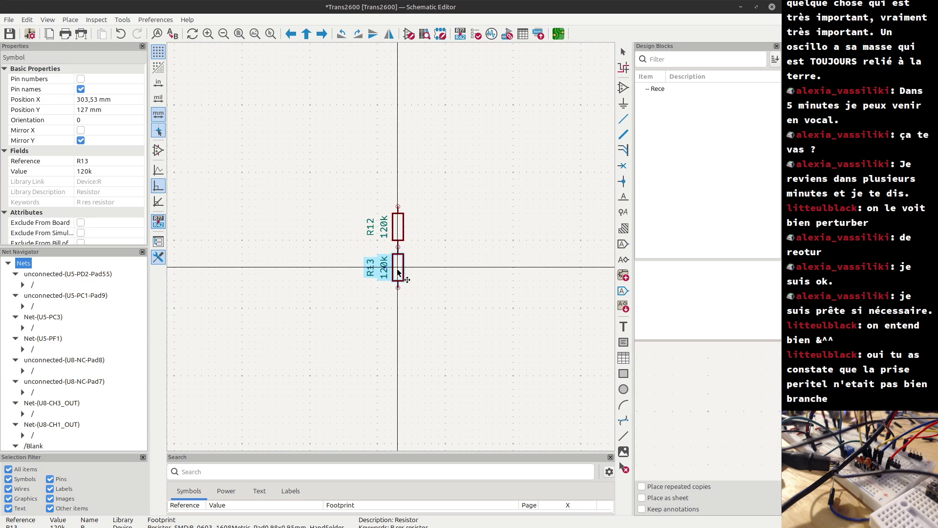
scroll(398, 272, "down", 3)
scroll(391, 250, "down", 2)
scroll(366, 271, "up", 6)
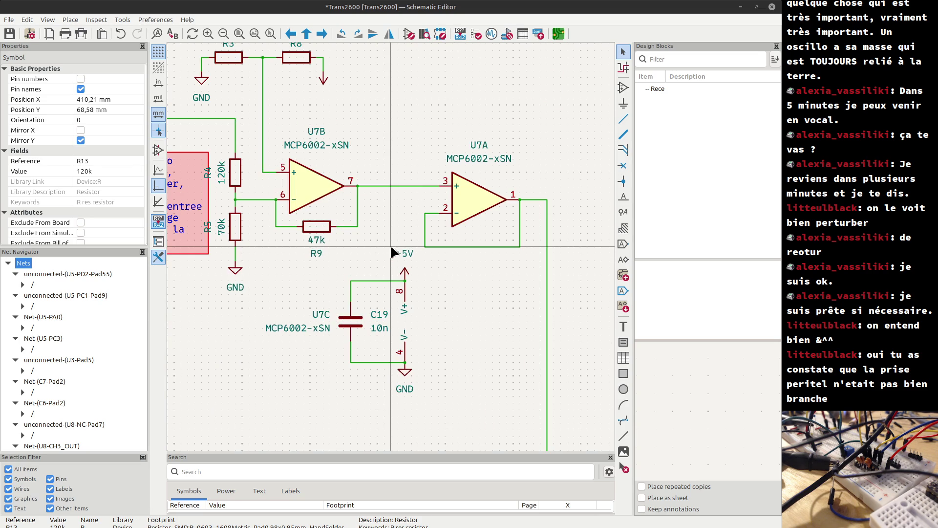
Select the 10n capacitor C19.
left_click(356, 325)
scroll(397, 251, "down", 4)
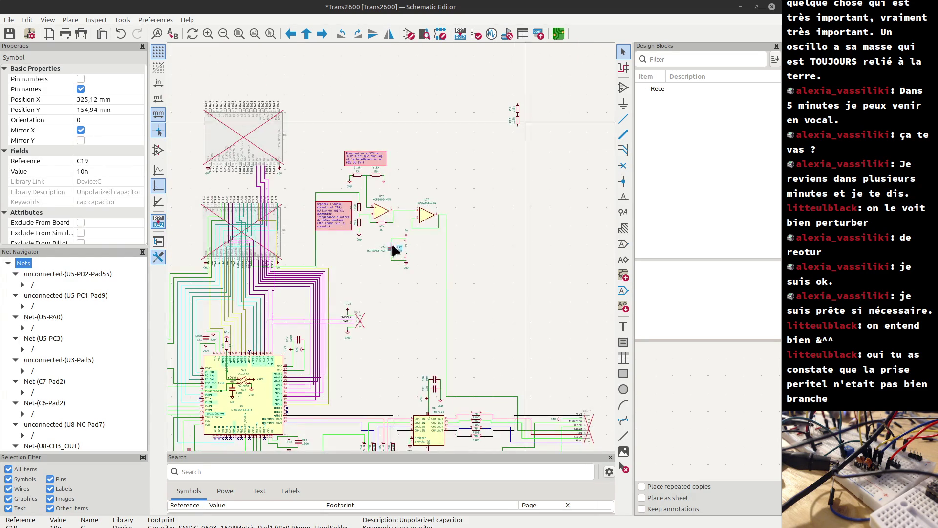
scroll(526, 126, "up", 5)
Duplicate C19 as rotated 10n capacitor C22 and wire it to the R12/R13 junction.
key("ctrl+d")
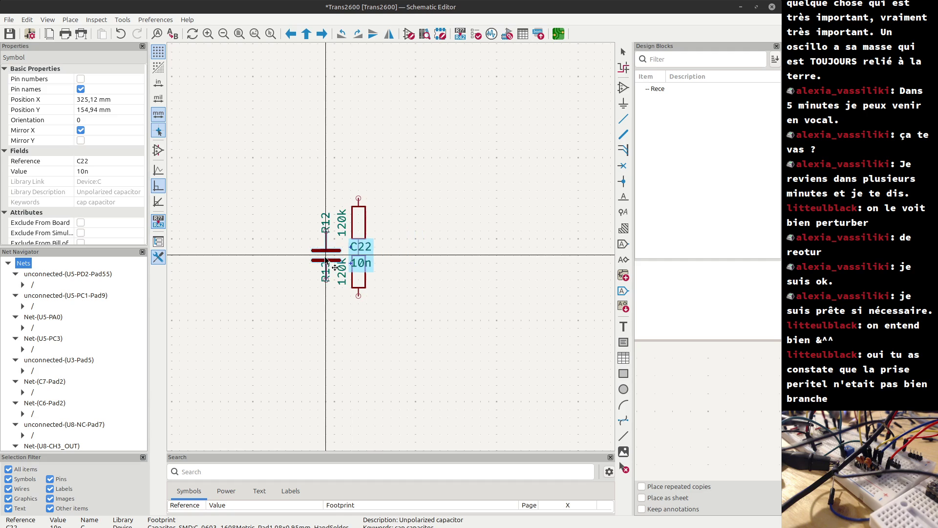
key("r")
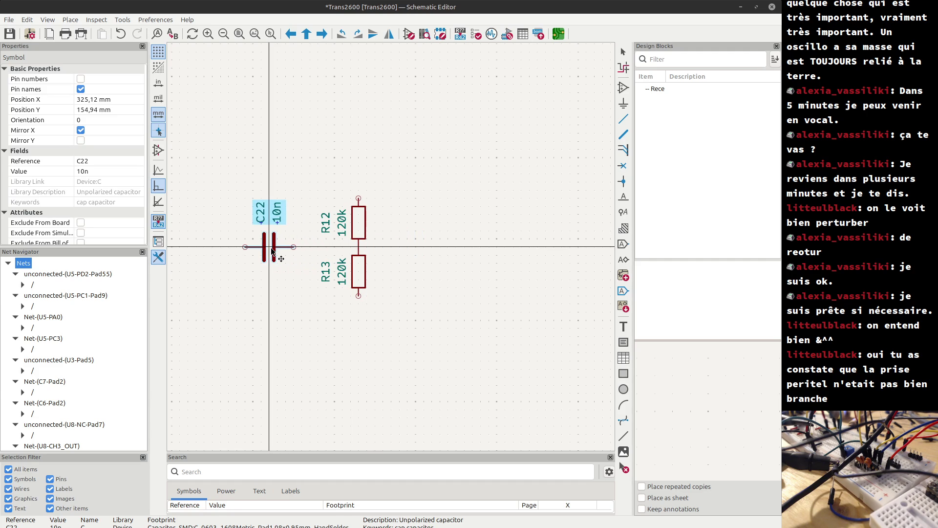
left_click(272, 251)
key("w")
left_click(358, 246)
key("Escape")
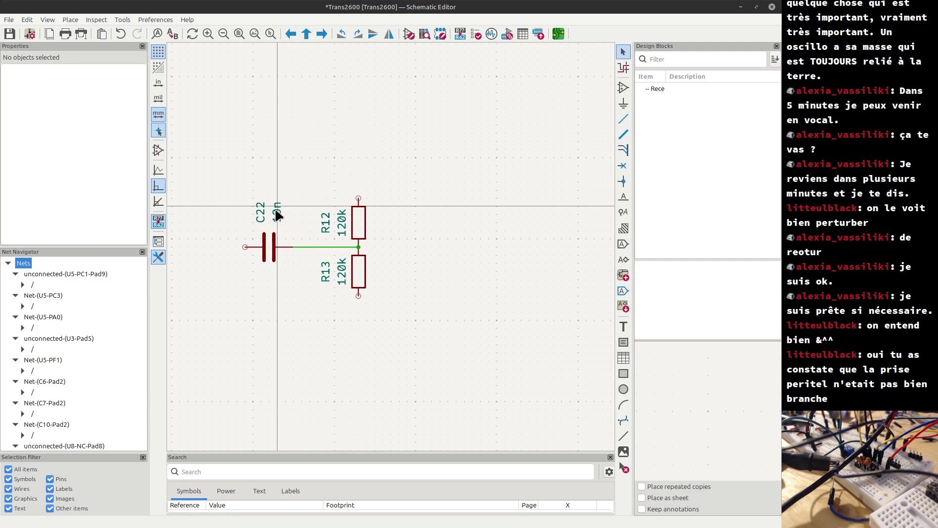
Open the value editor on R13's 120k value.
left_click(275, 211)
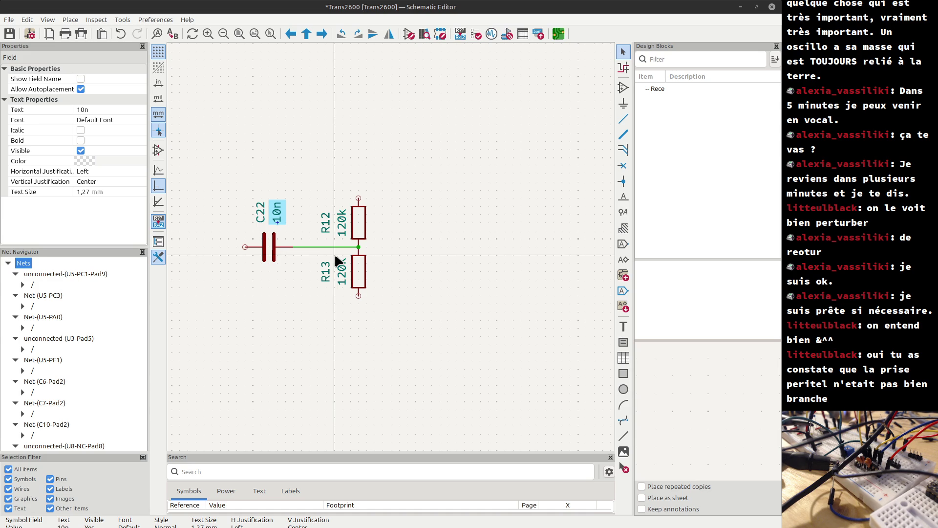
left_click(340, 280)
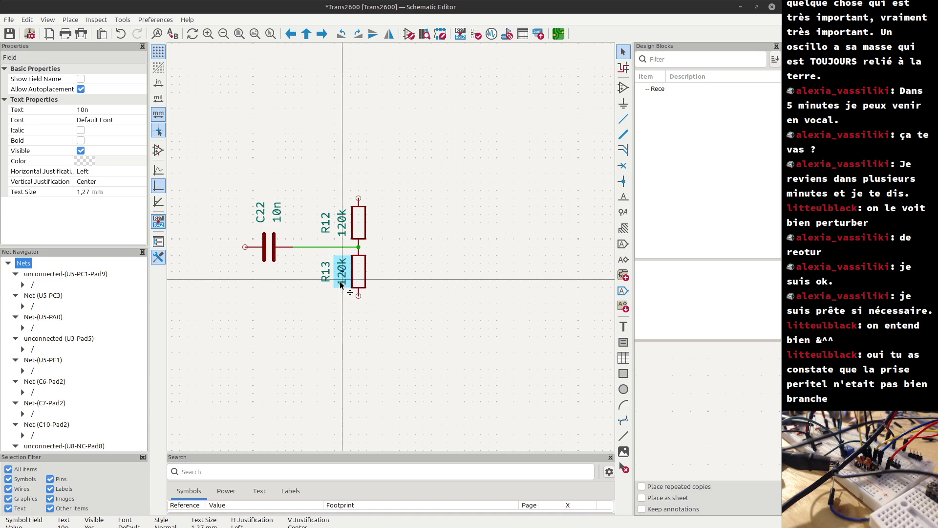
double_click(340, 283)
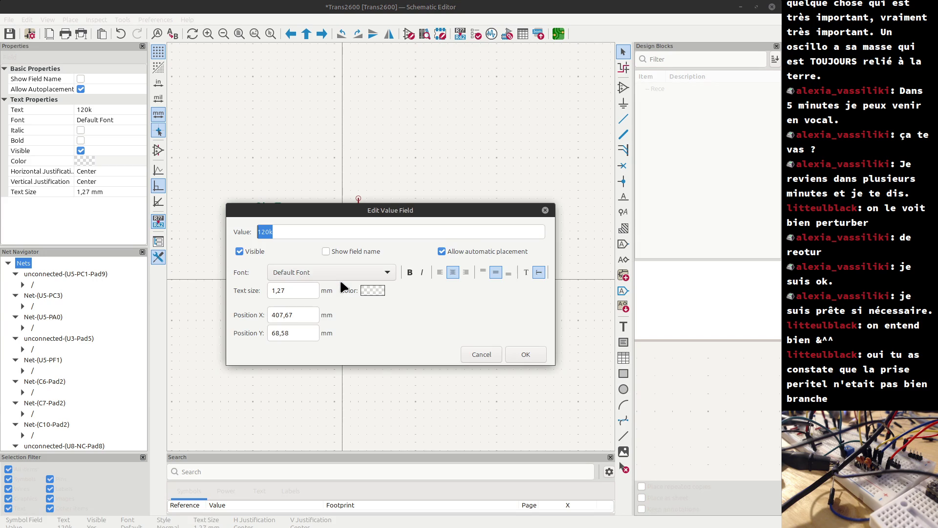
Change R13 and R12 from 120k to 220k each.
type("22")
type("0k")
key("Return")
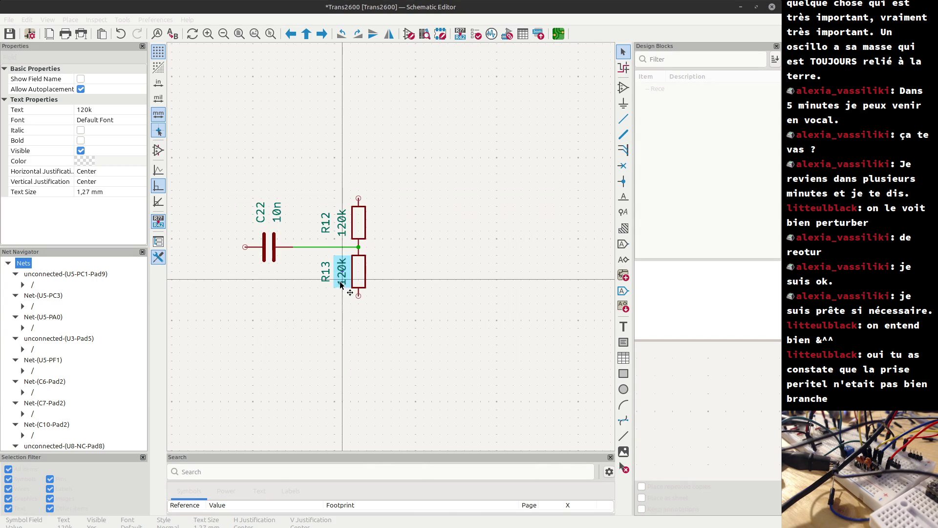
left_click(339, 235)
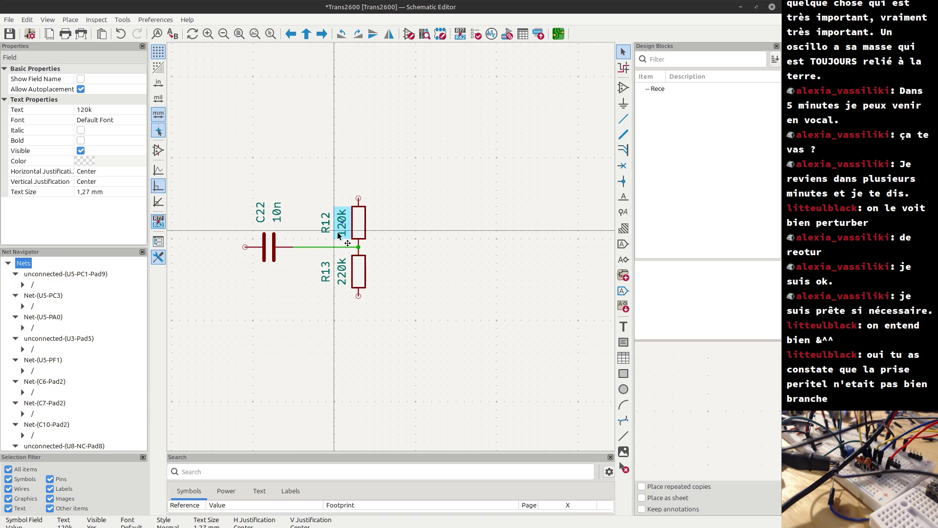
double_click(339, 233)
type("220k")
key("Return")
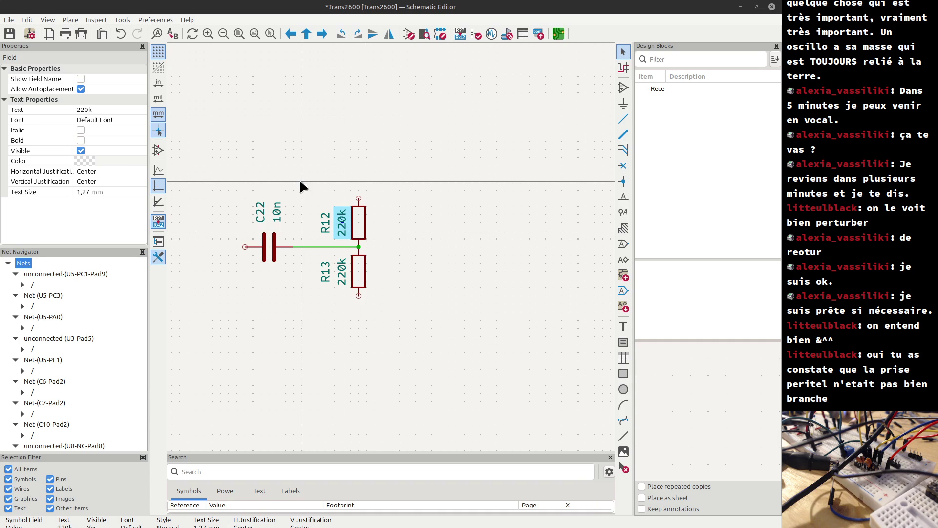
key("Escape")
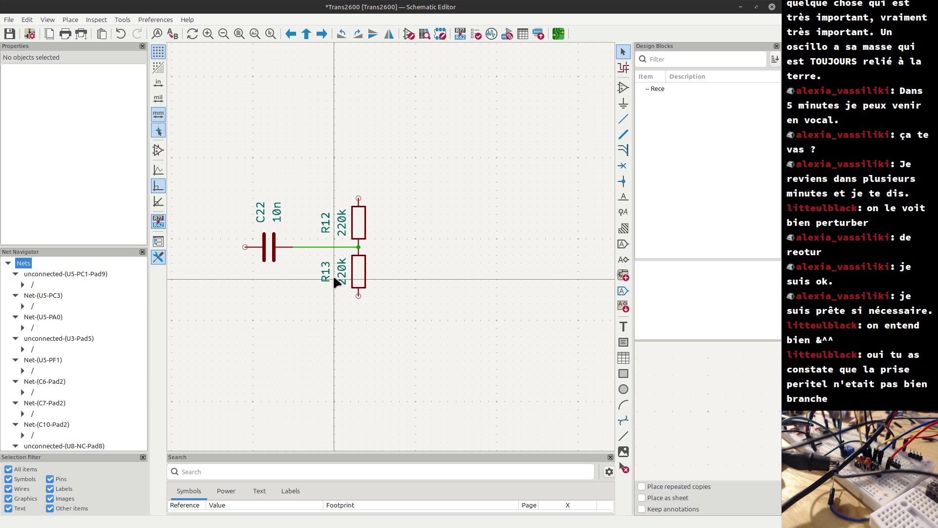
Box-select the U7A follower op-amp with its feedback wiring and duplicate the group.
scroll(343, 276, "down", 4)
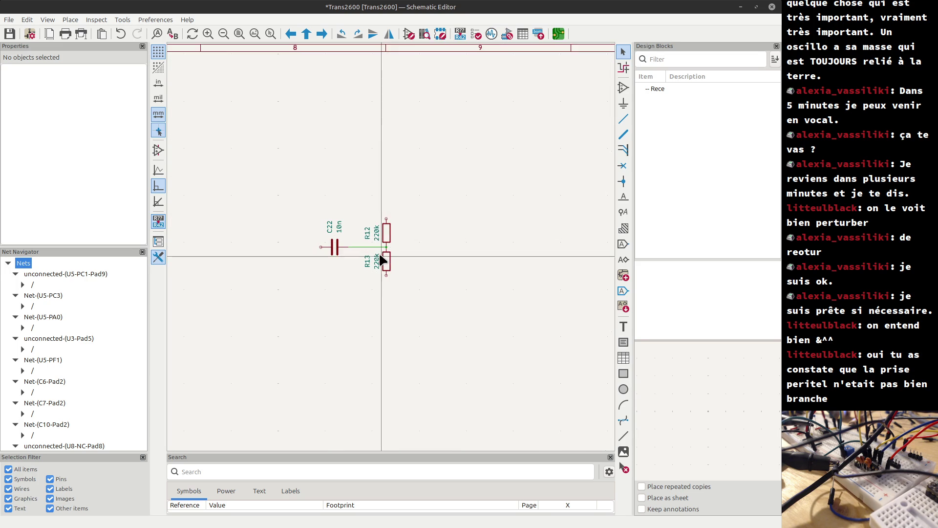
scroll(395, 252, "down", 1)
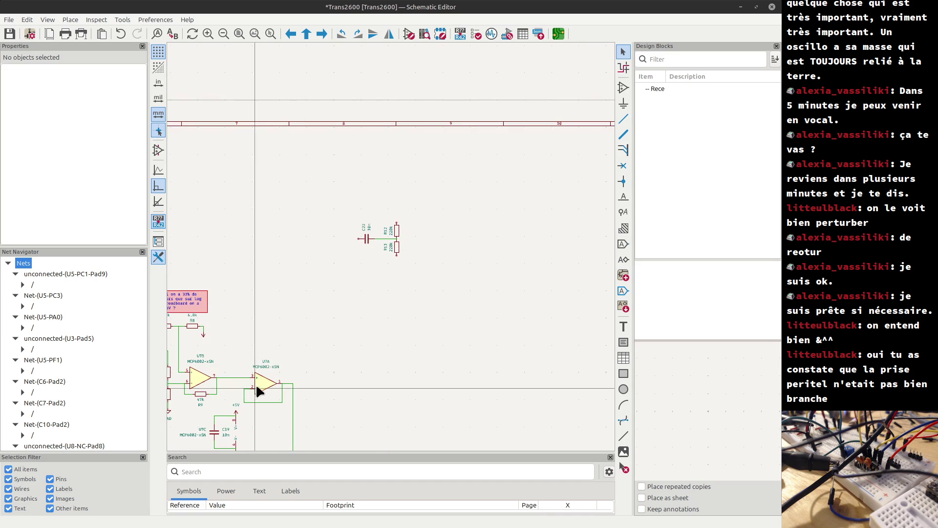
left_click(265, 382)
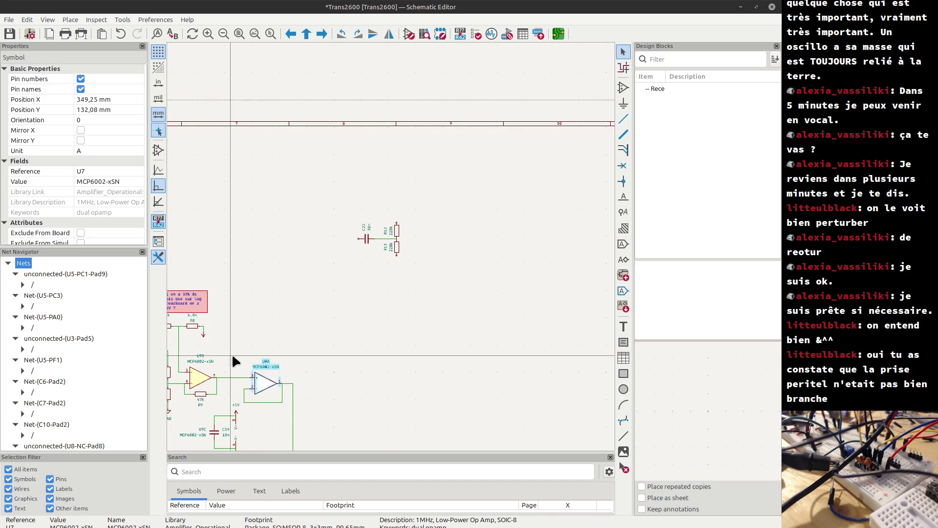
left_click_drag(236, 350, 310, 407)
scroll(347, 256, "up", 2)
mouse_move(213, 321)
left_mouse_down()
mouse_move(391, 248)
mouse_move(379, 257)
mouse_move(392, 270)
mouse_move(388, 245)
mouse_move(382, 256)
left_mouse_up()
scroll(392, 271, "down", 3)
left_click_drag(250, 323, 304, 364)
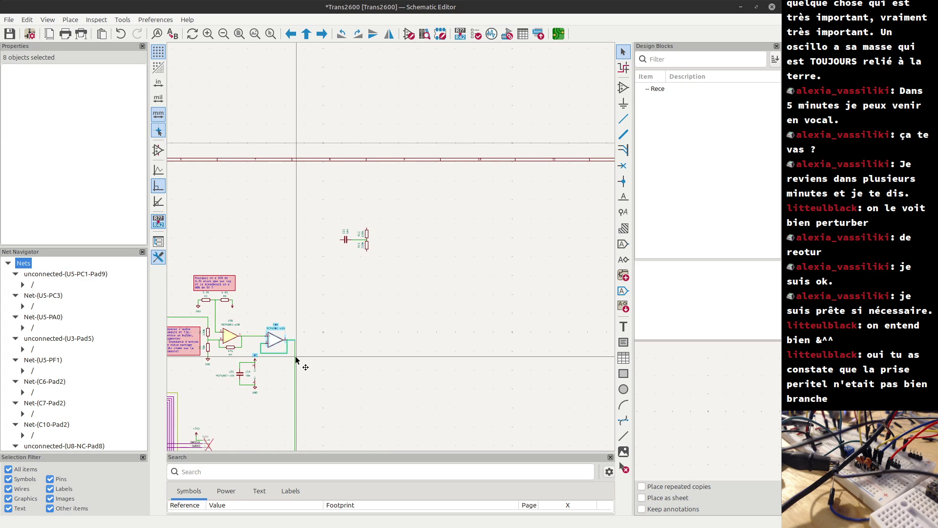
key("m")
scroll(391, 250, "up", 3)
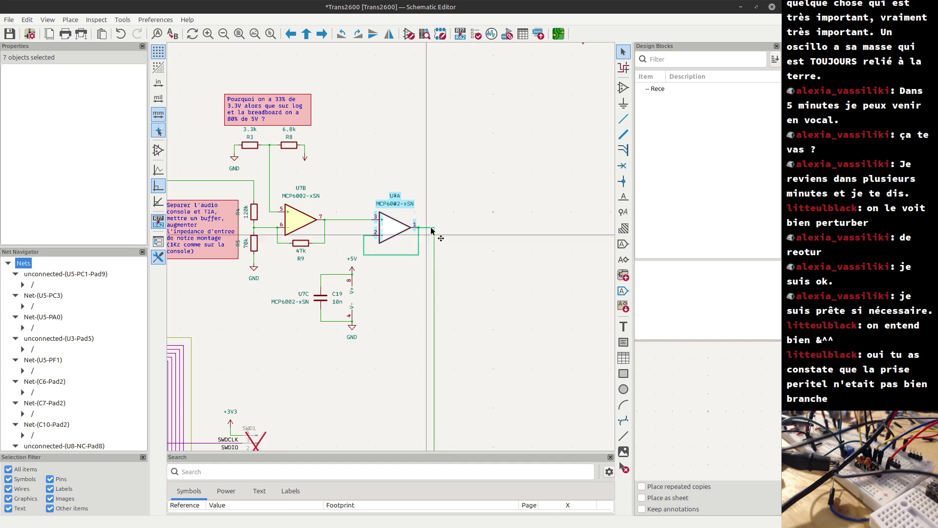
scroll(439, 229, "down", 3)
scroll(486, 168, "up", 4)
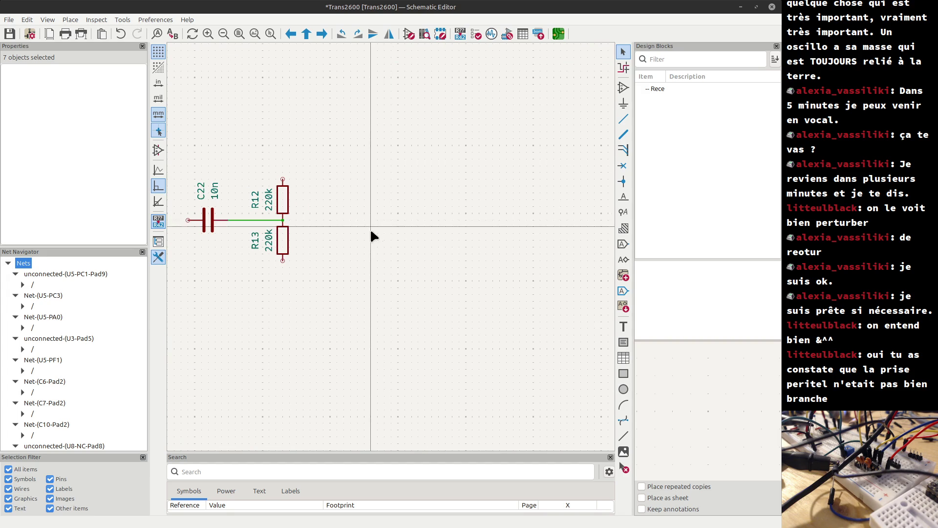
Place the copied MCP6002 follower U9A and wire its pin 3 to the R12/R13 junction.
left_click(326, 247)
key("w")
left_click(283, 220)
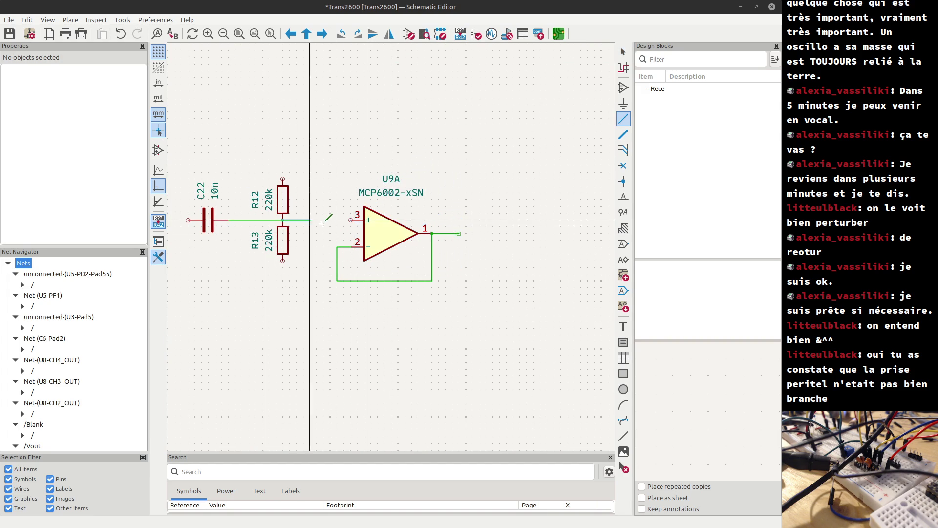
left_click(351, 219)
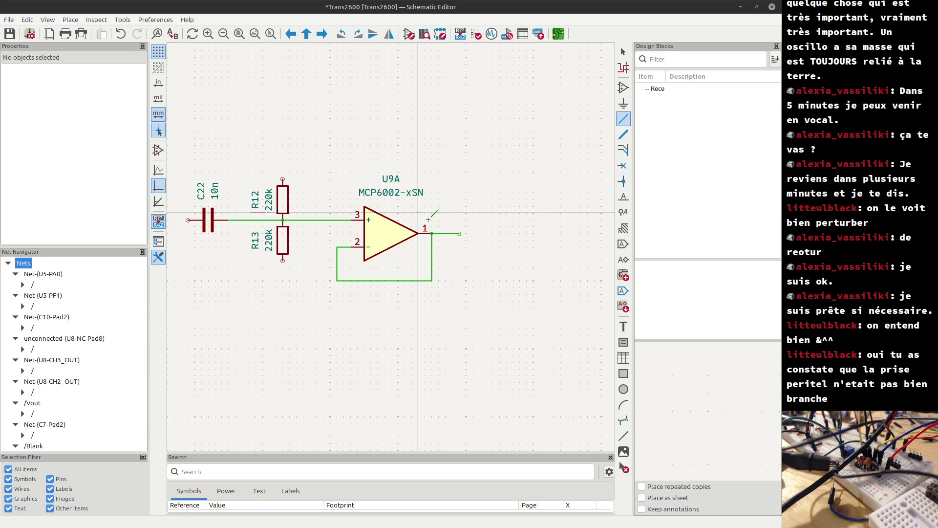
key("Escape")
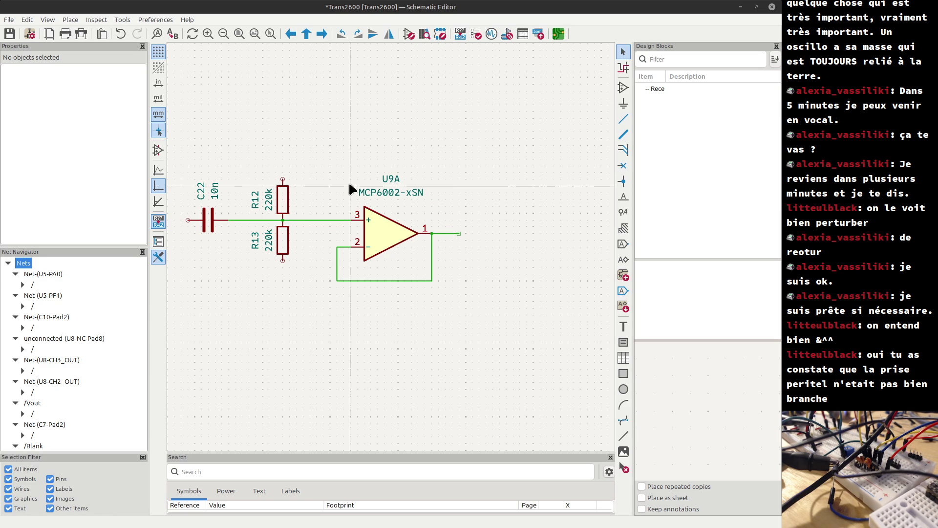
scroll(376, 151, "down", 1)
Paste GND and +3V3 symbols and attach the flipped +3V3 to R12's top pin.
key("ctrl+v")
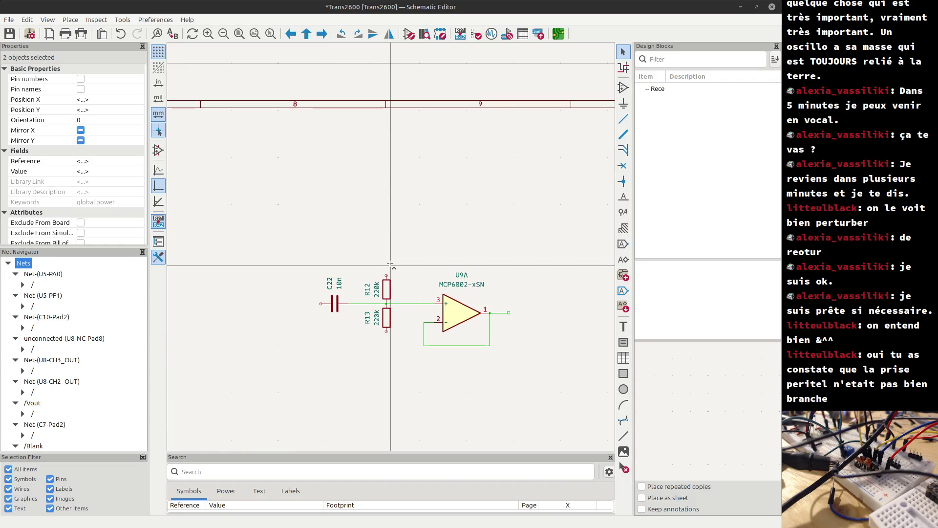
left_click(319, 367)
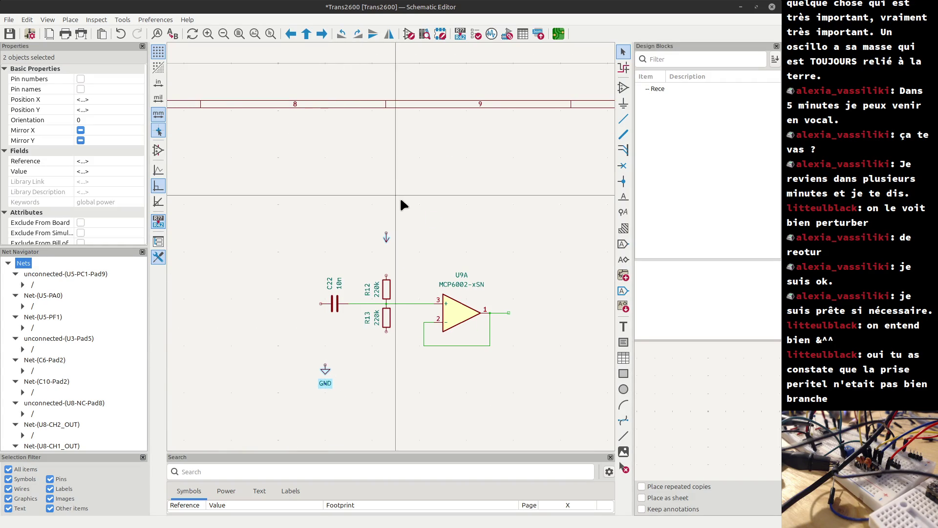
key("Escape")
left_click(386, 240)
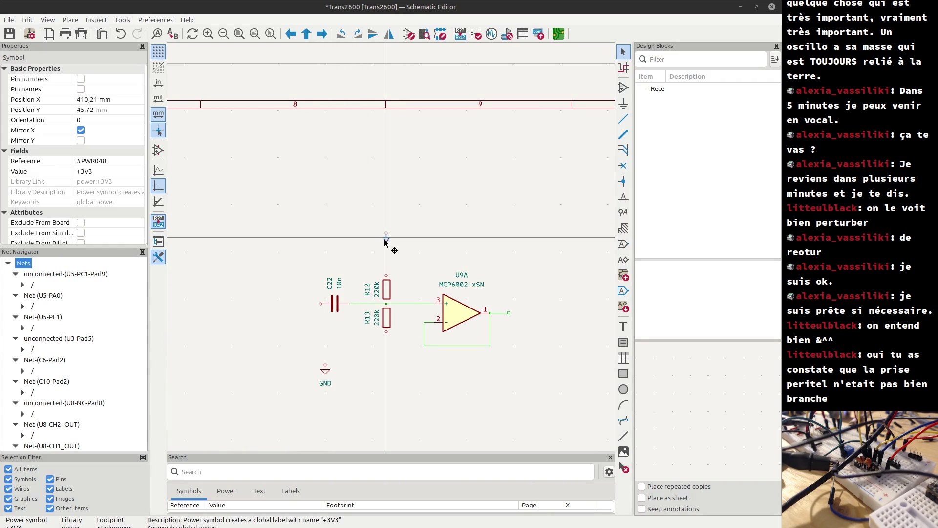
key("m")
key("x")
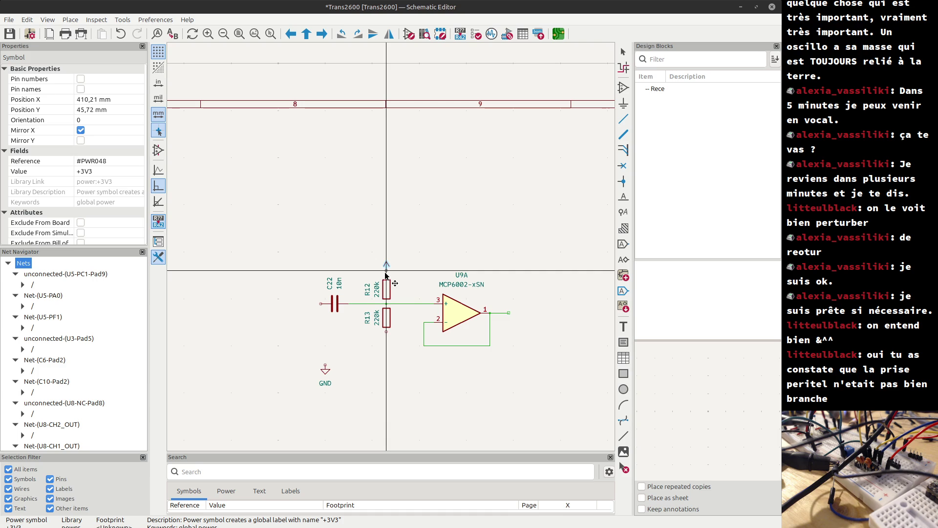
left_click(386, 277)
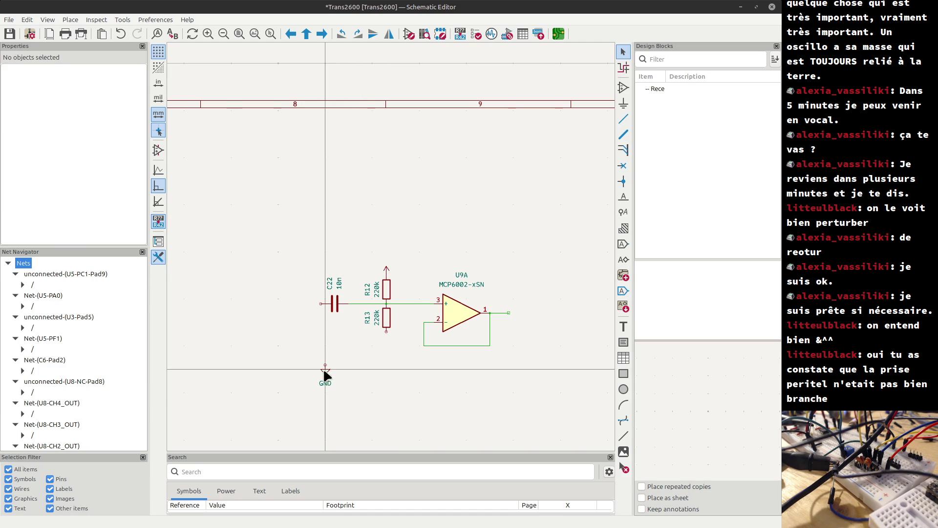
Move the GND symbol onto R13's bottom pin to ground the divider.
key("w")
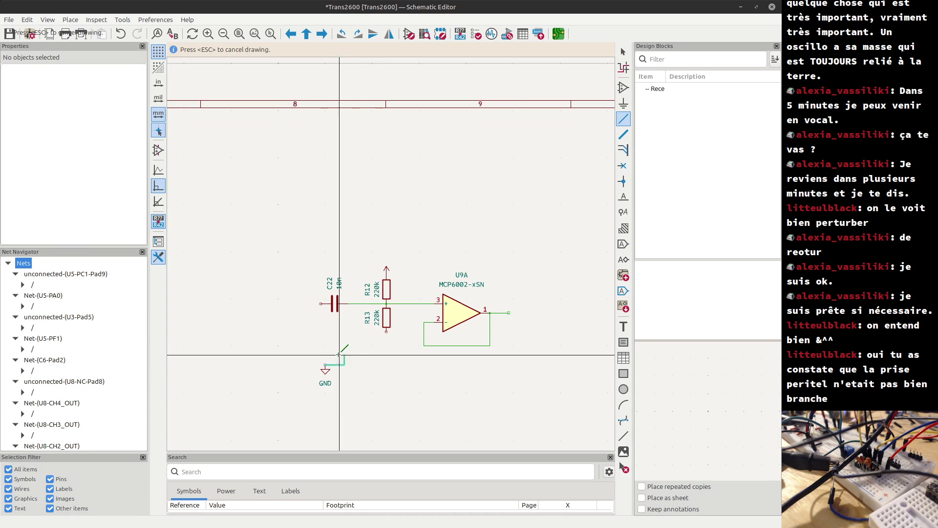
key("Escape")
key("Escape")
key("m")
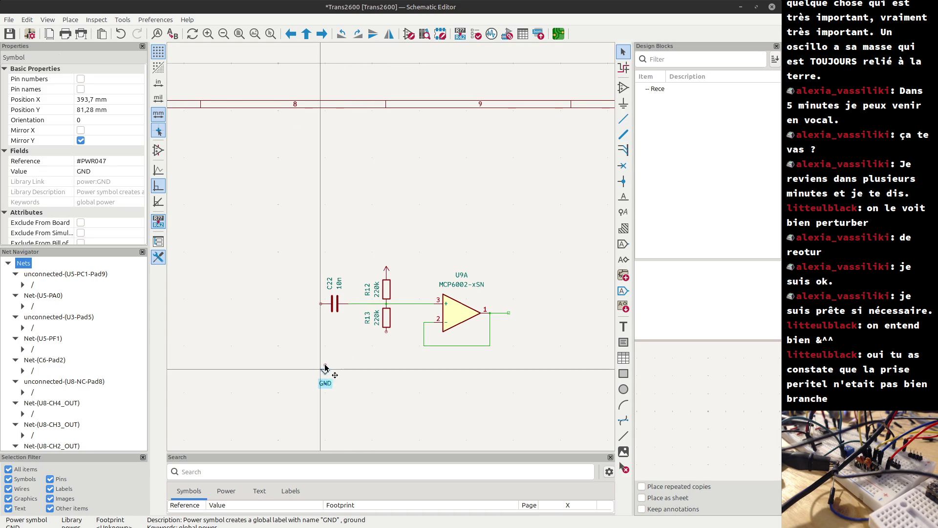
left_click(386, 337)
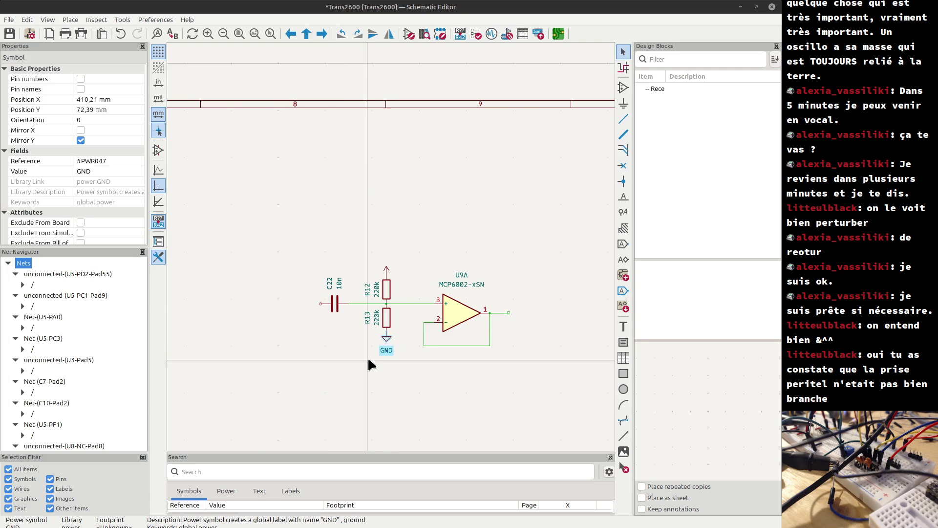
scroll(369, 360, "down", 3)
scroll(236, 339, "down", 2)
scroll(395, 252, "up", 3)
left_click_drag(374, 180, 404, 272)
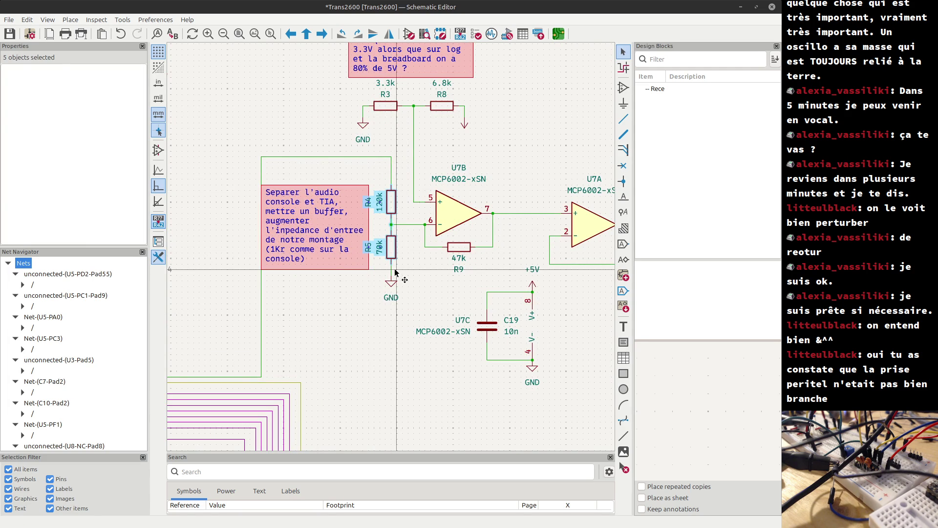
Paste the R4/R5 resistor pair, rotated, onto U9A's output as 70k R15 over 120k R14.
scroll(403, 273, "down", 5)
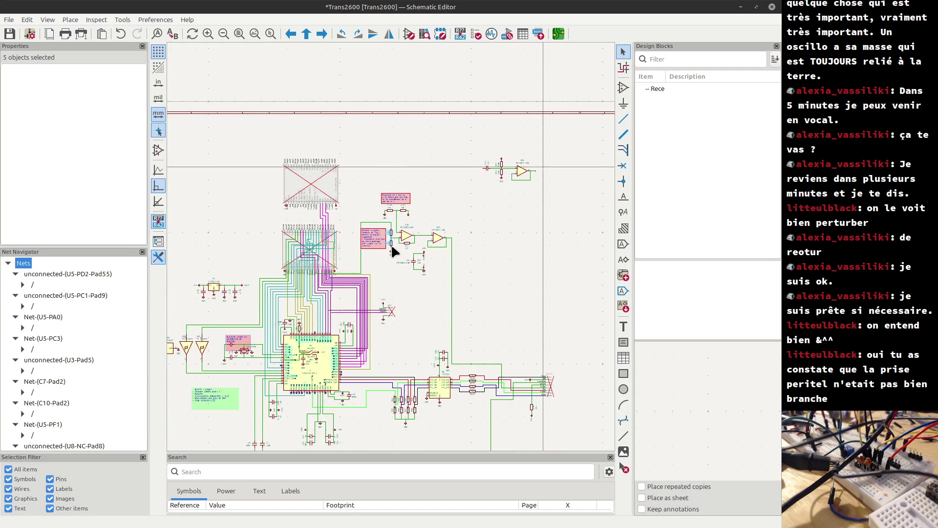
scroll(537, 171, "up", 5)
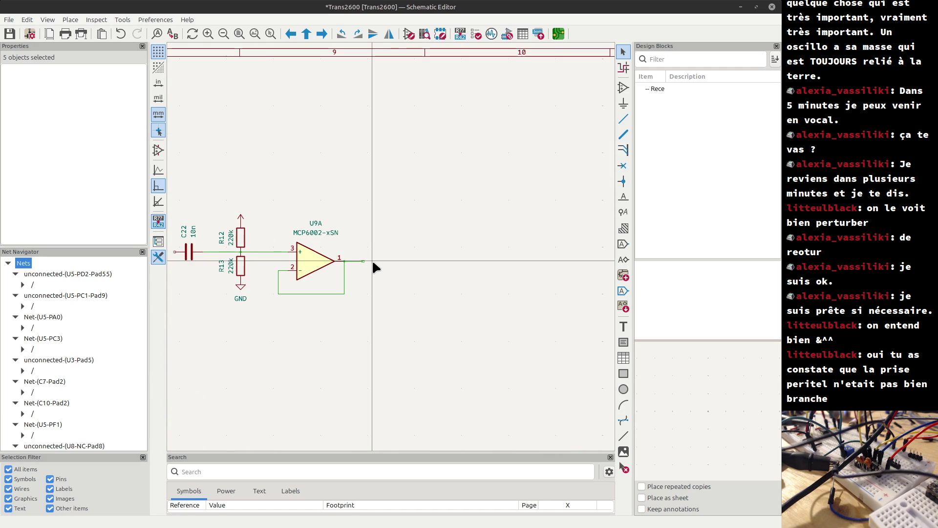
key("ctrl+v")
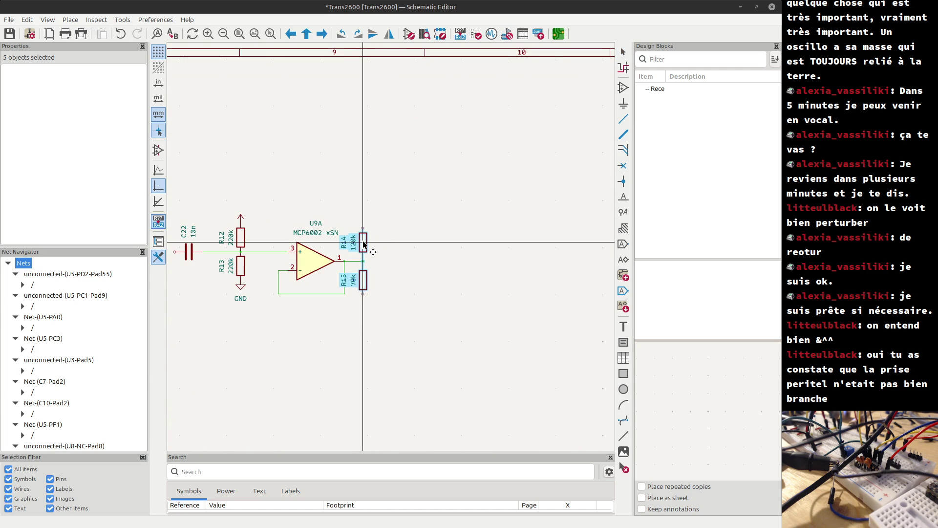
key("r")
key("r")
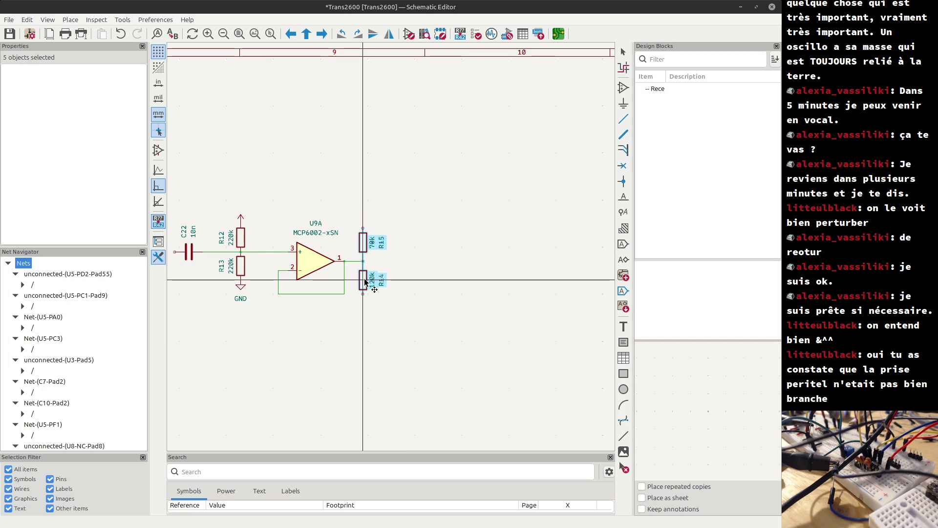
left_click(363, 282)
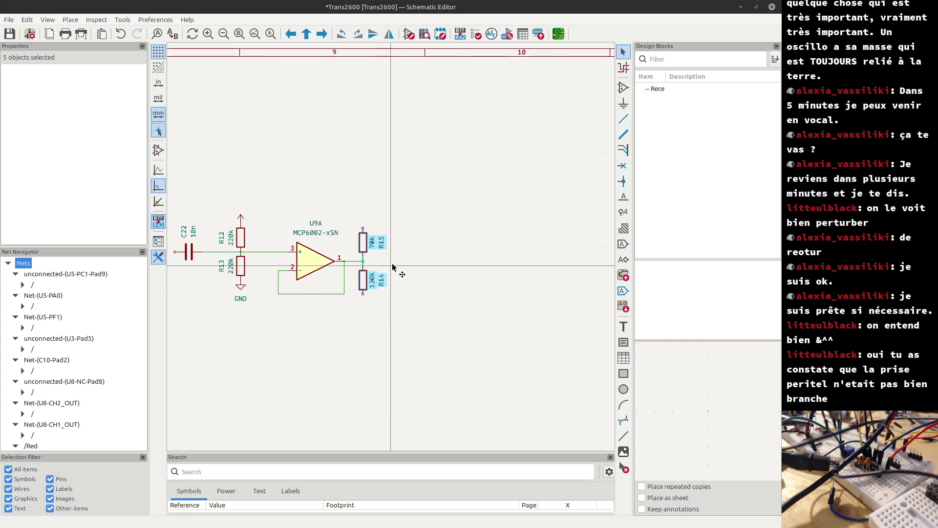
scroll(391, 293, "up", 2)
left_click(410, 228)
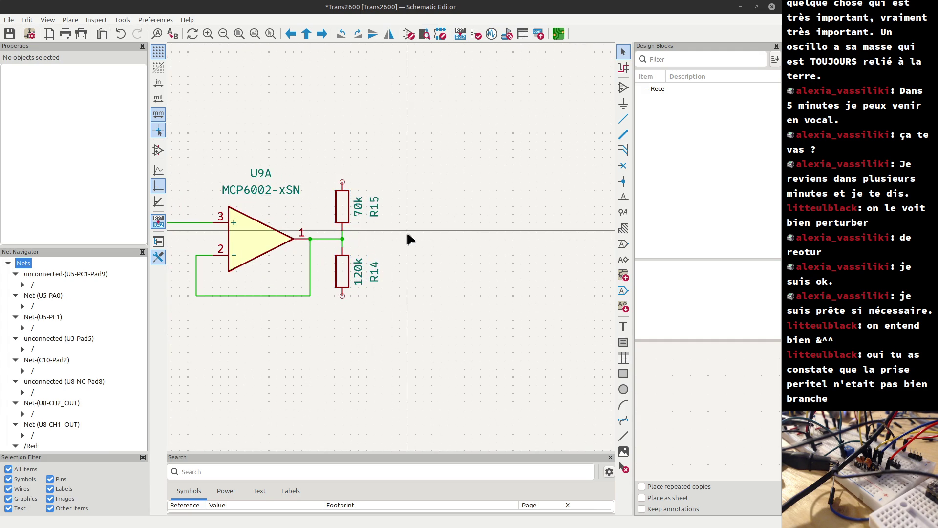
left_click(374, 209)
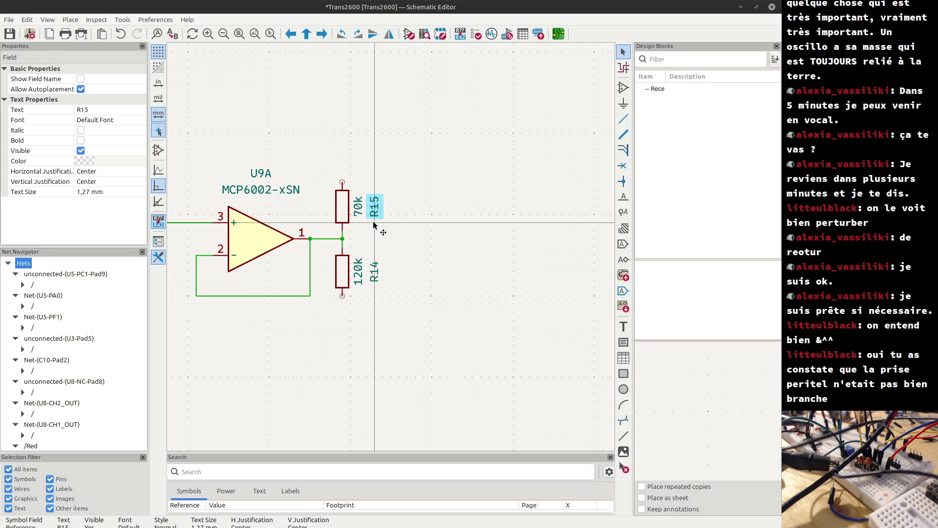
scroll(393, 244, "down", 1)
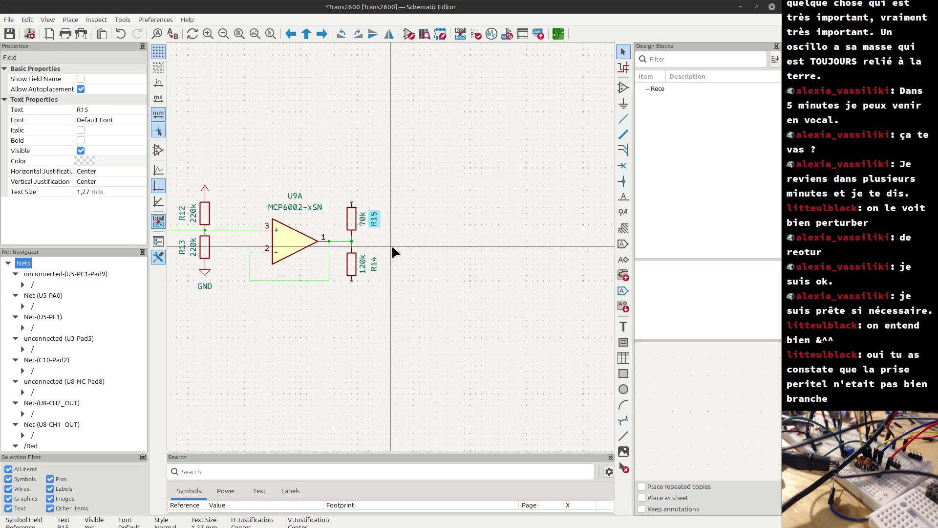
scroll(394, 246, "down", 2)
scroll(393, 250, "up", 2)
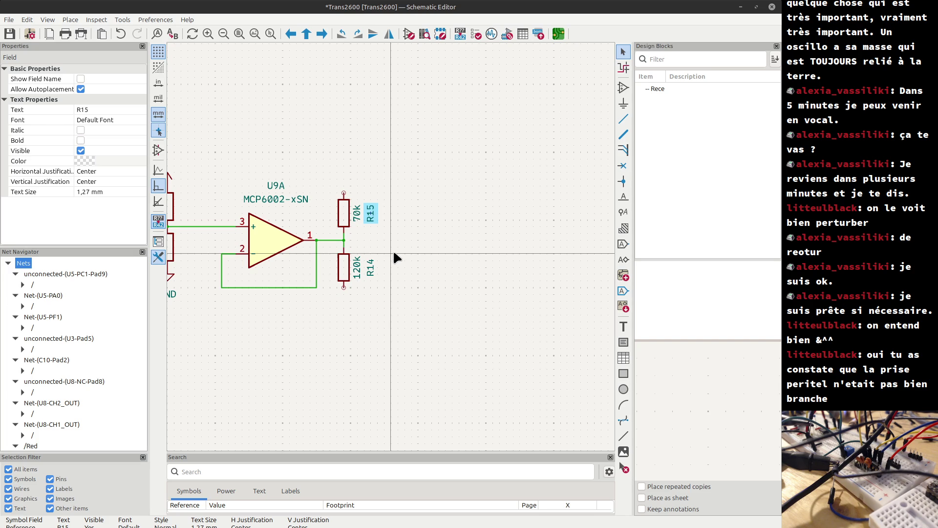
Open the Trans2600 board layout in the PCB Editor.
key("alt+Tab")
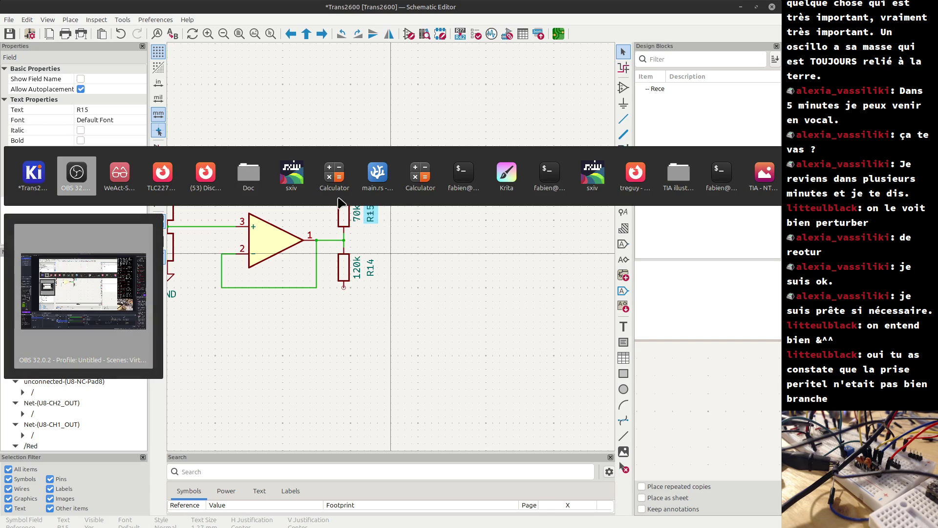
key("Tab")
key("Tab")
key("Tab")
key("Escape")
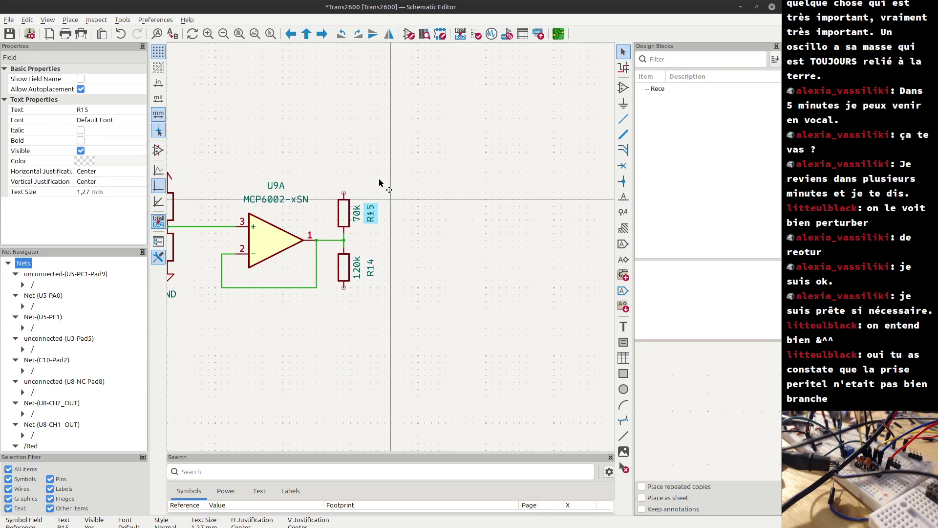
left_click(558, 34)
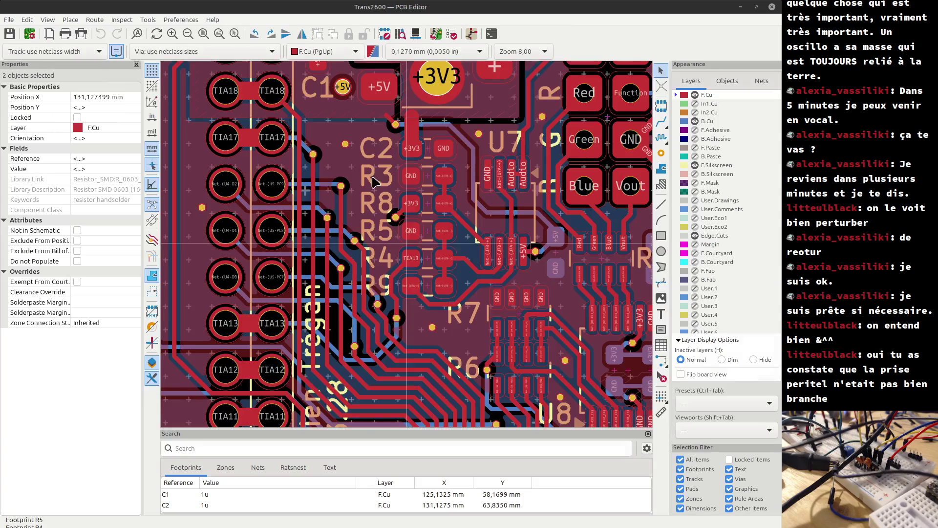
Show the Trans2600 board in the 3D viewer with Alt+3.
key("alt+3")
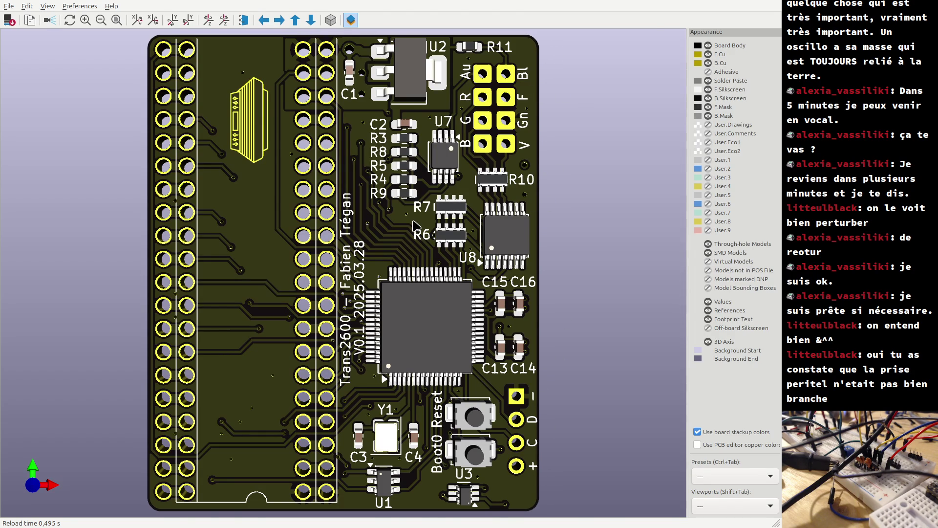
Inspect the board's bottom and top sides in the 3D Viewer, then return to the schematic.
key("alt+Tab")
key("alt+Tab")
key("shift+z")
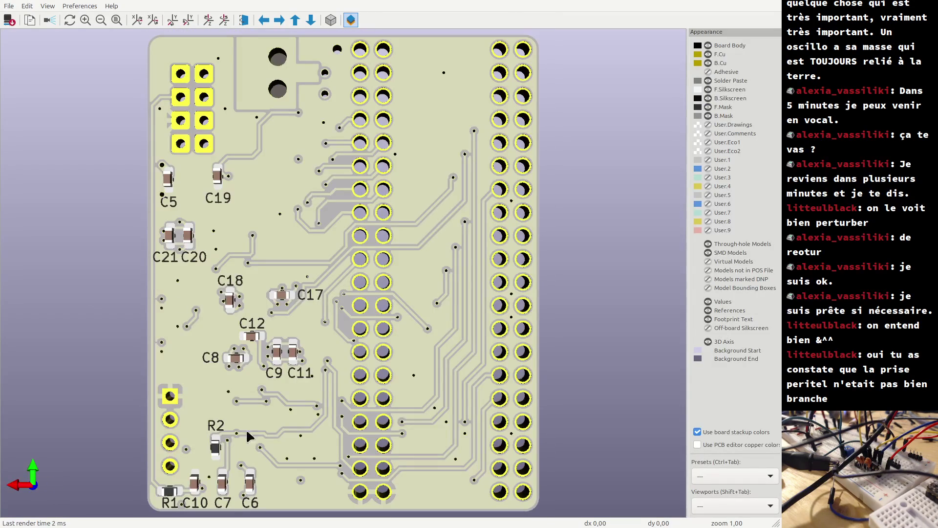
key("z")
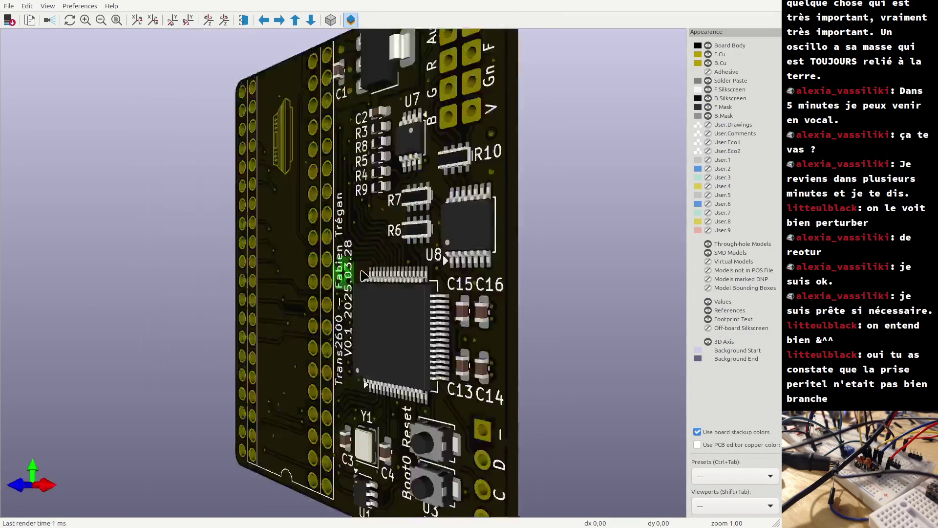
key("alt+Tab")
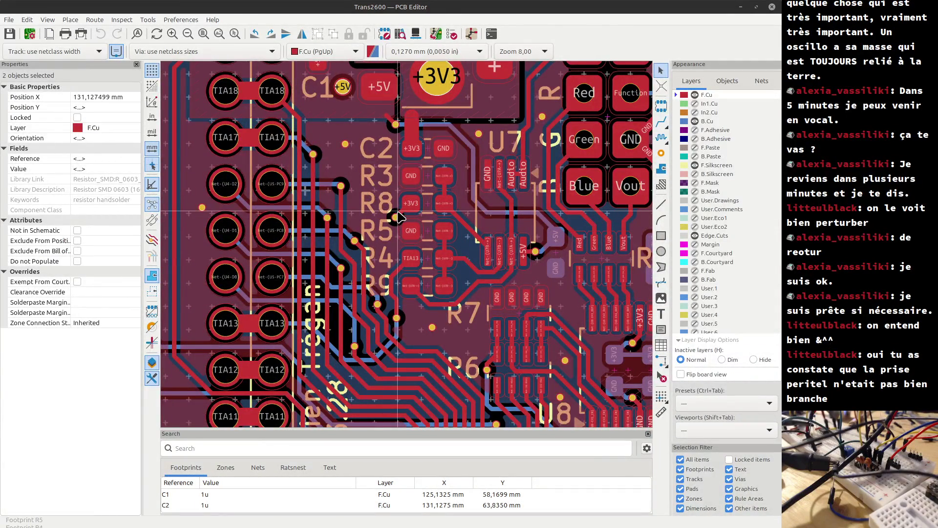
key("alt+Tab")
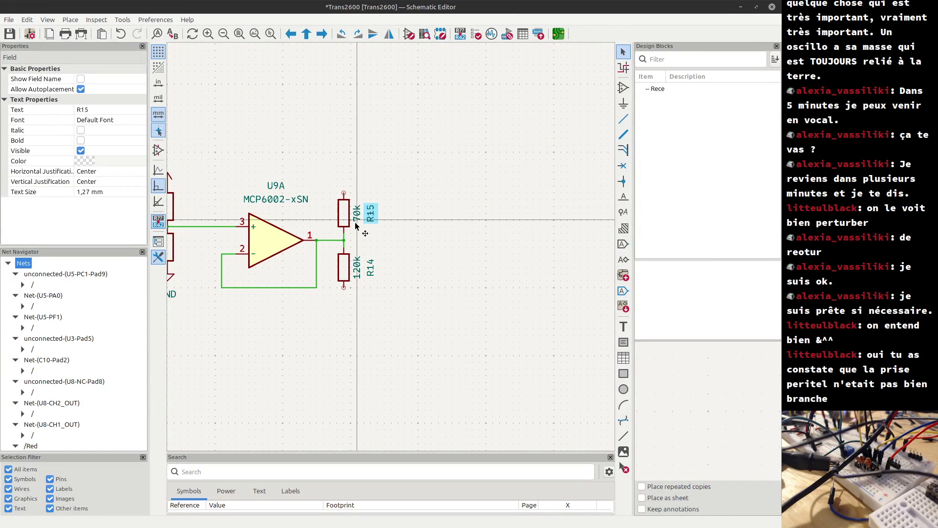
Duplicate the U9A MCP6002 op-amp with Ctrl+D to create U10A.
left_click(355, 226)
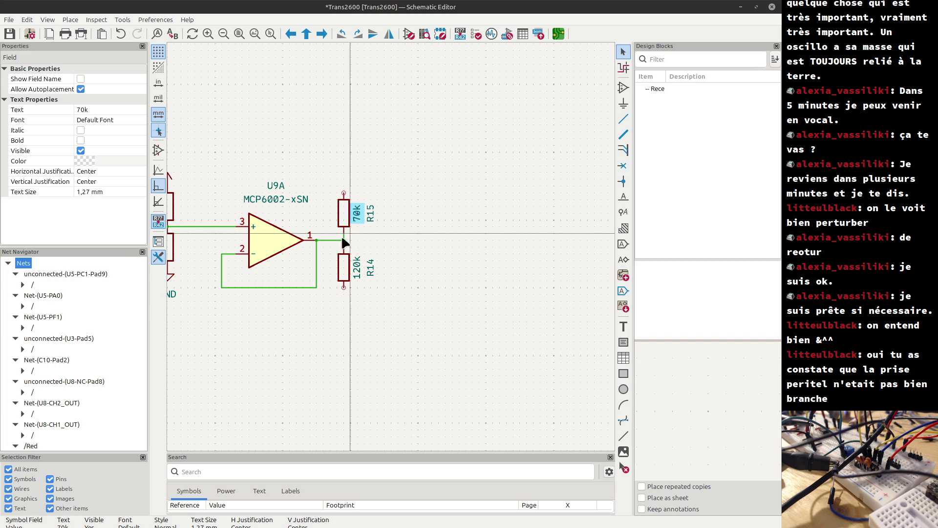
scroll(346, 238, "down", 2)
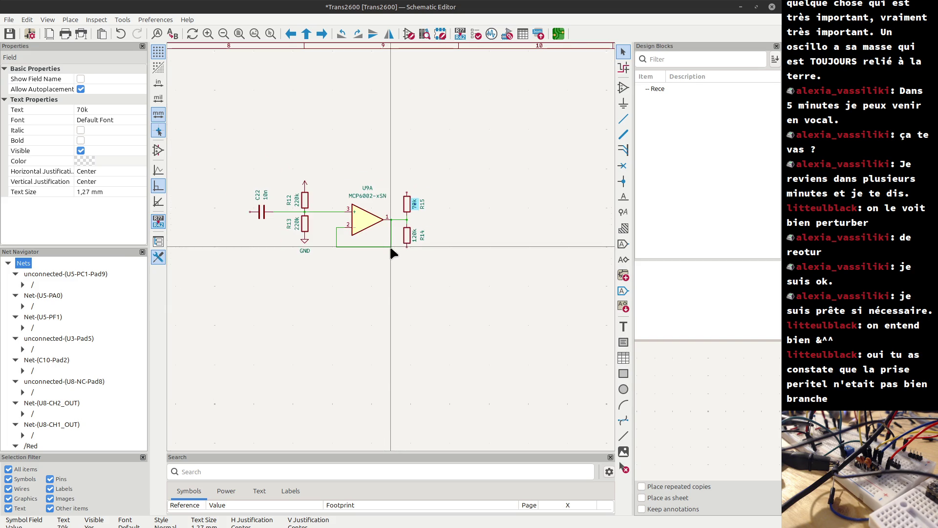
left_click(363, 221)
key("ctrl+d")
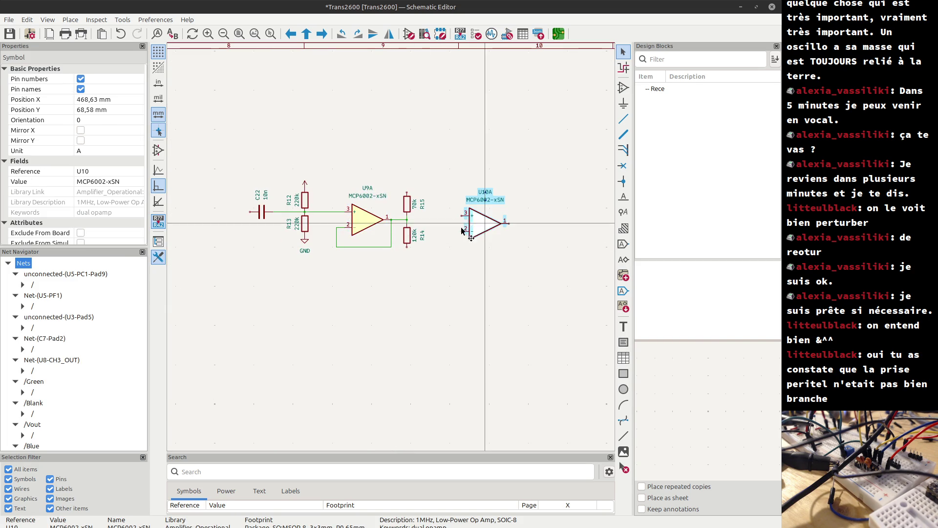
Place U10A right of the divider and wire the R15/R14 node to its pin 3.
left_click(455, 236)
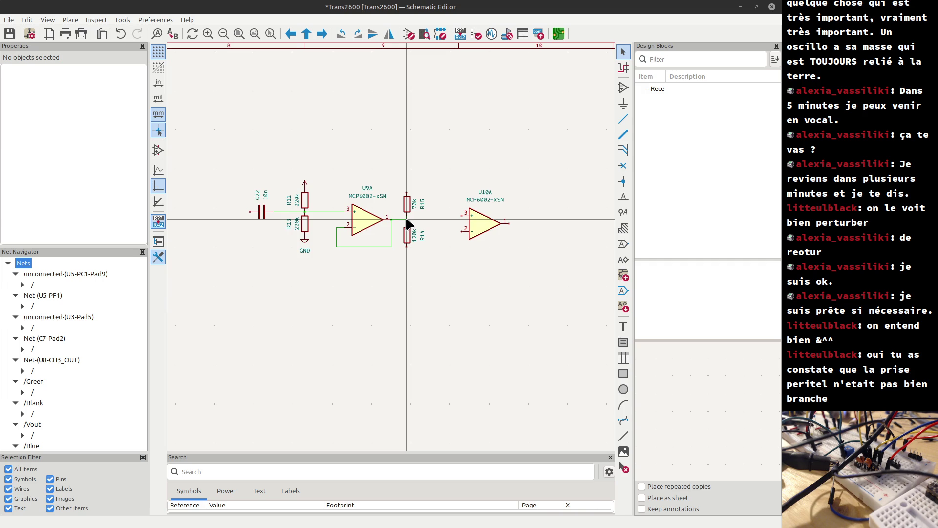
key("w")
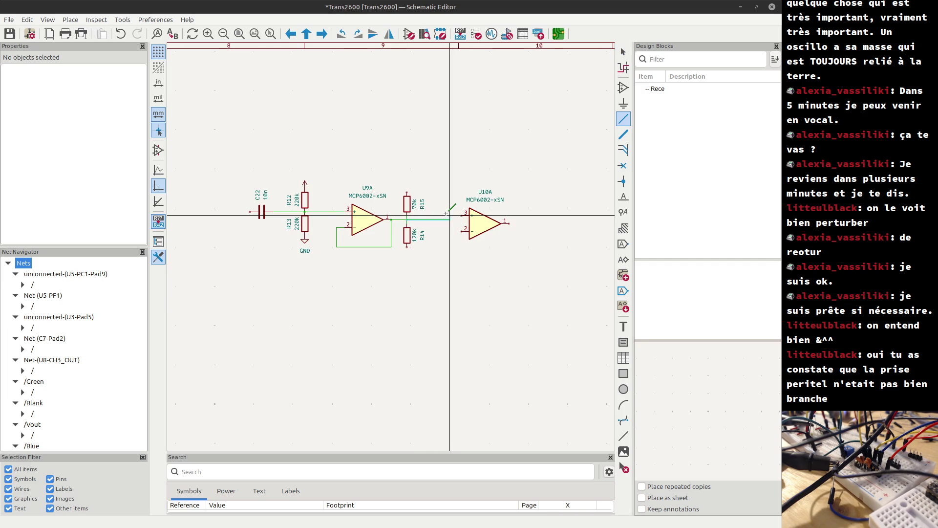
left_click(462, 215)
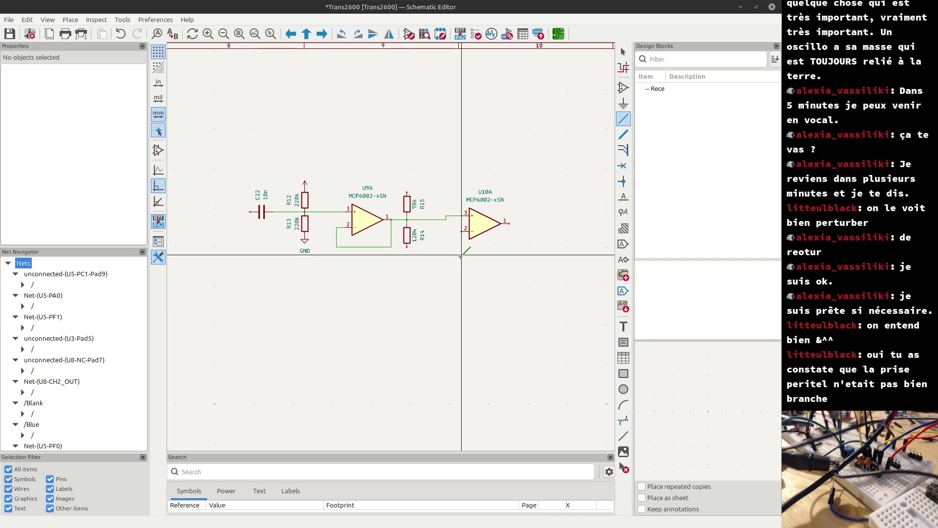
Loop U10A's output pin 1 back to pin 2 with a feedback wire below it.
left_click(510, 224)
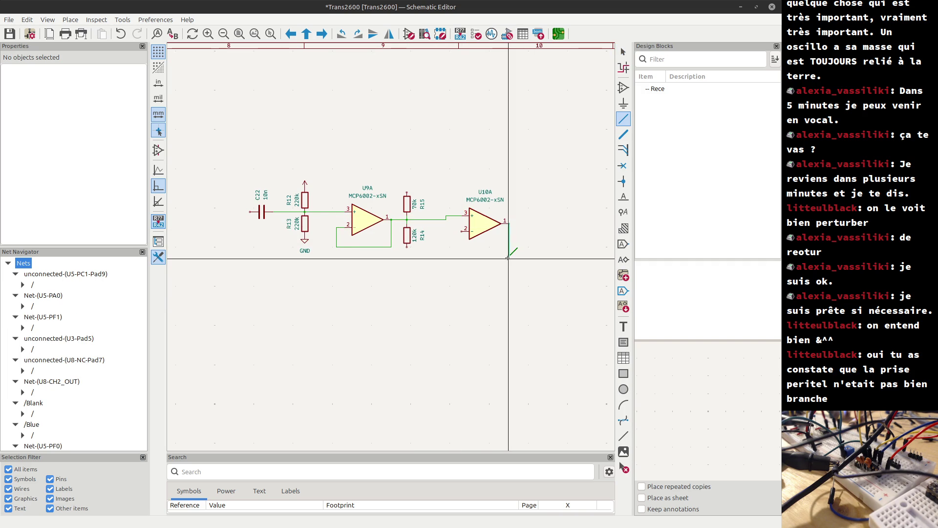
left_click(462, 258)
left_click(462, 230)
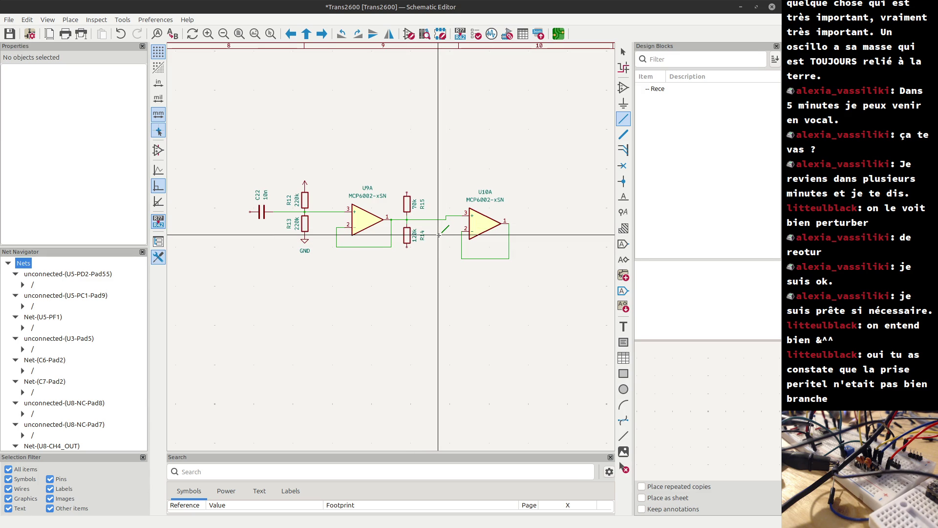
Cancel wire drawing from the context menu and select R13's 220k value.
right_click(438, 236)
left_click(447, 244)
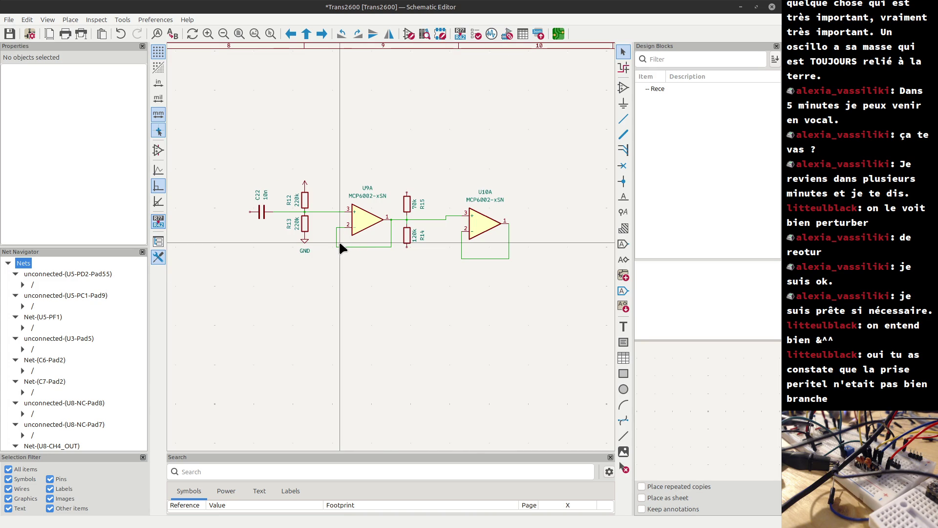
left_click(298, 224)
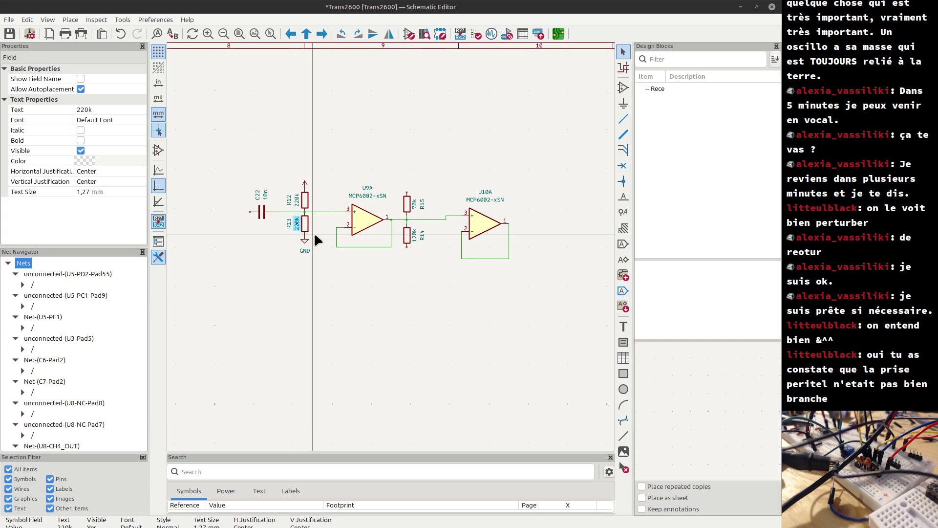
Duplicate the R12/R13 220k divider with its GND and place the copy, R16/R17, below.
left_click(331, 268)
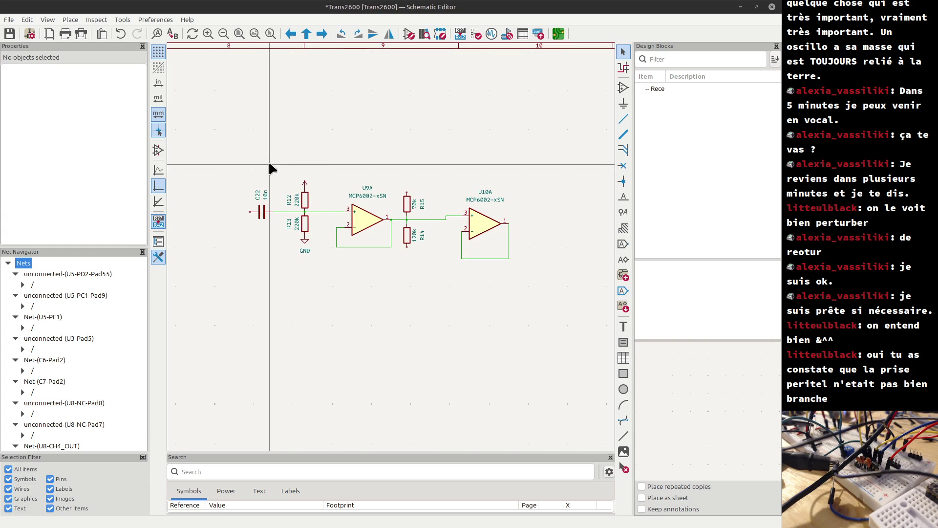
left_click_drag(274, 160, 324, 271)
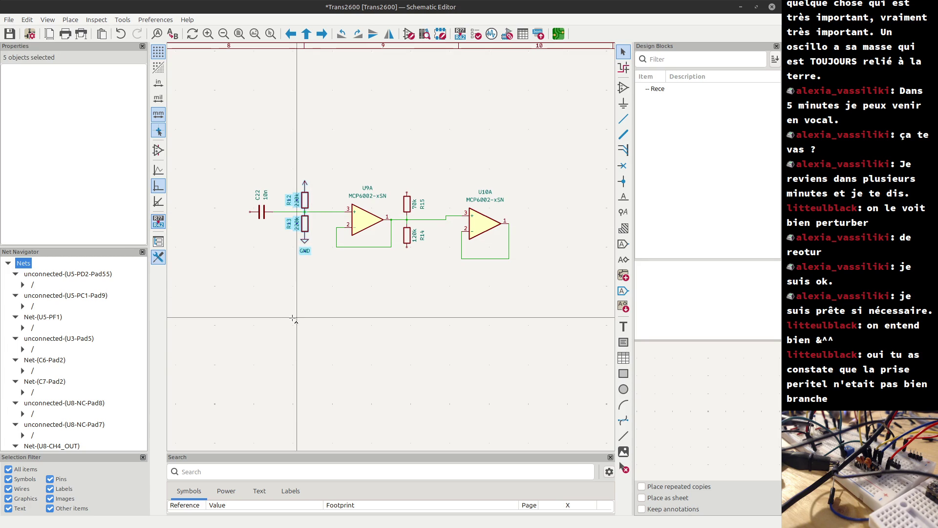
key("ctrl+d")
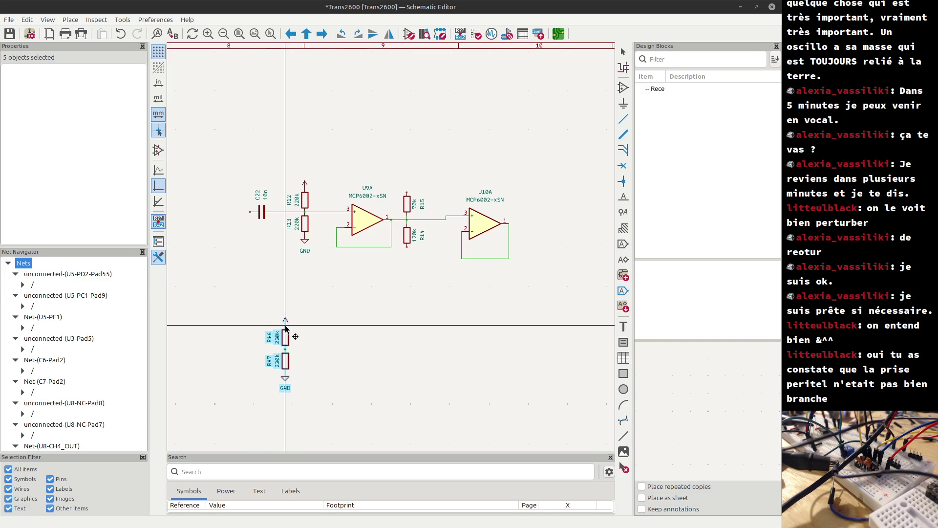
left_click(286, 328)
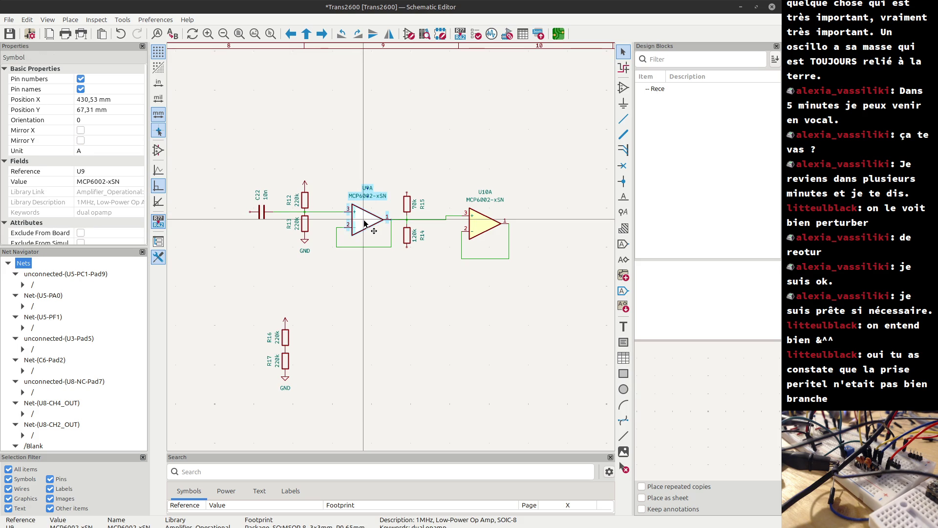
Start duplicating U9A, then discard the unplaced U11A copy.
key("ctrl+d")
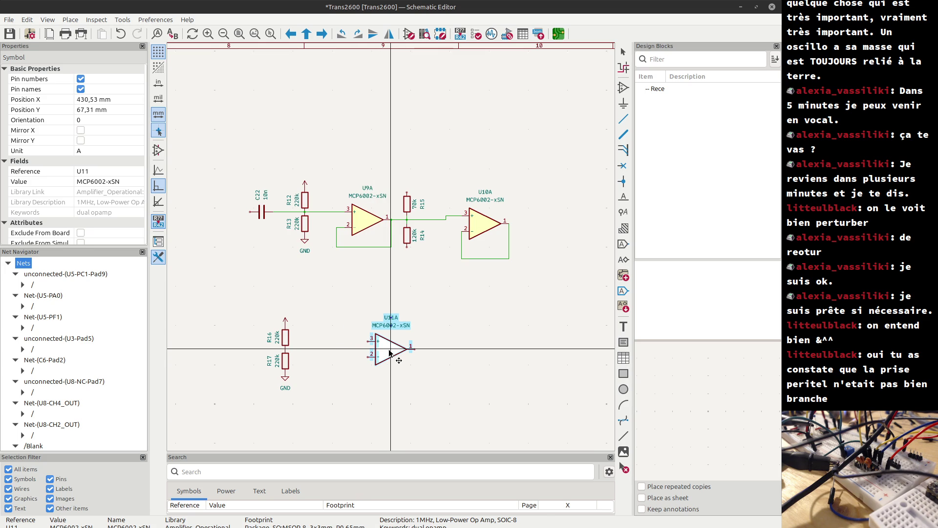
key("Escape")
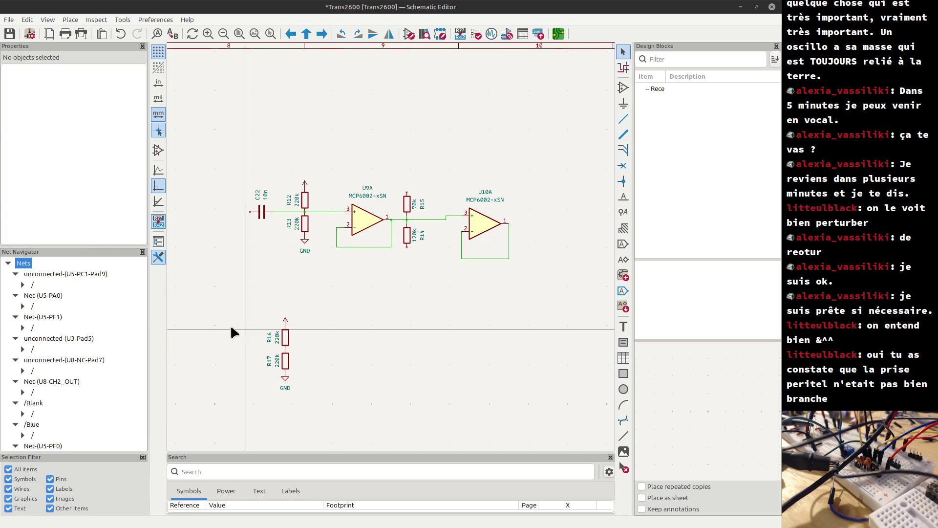
scroll(366, 251, "down", 4)
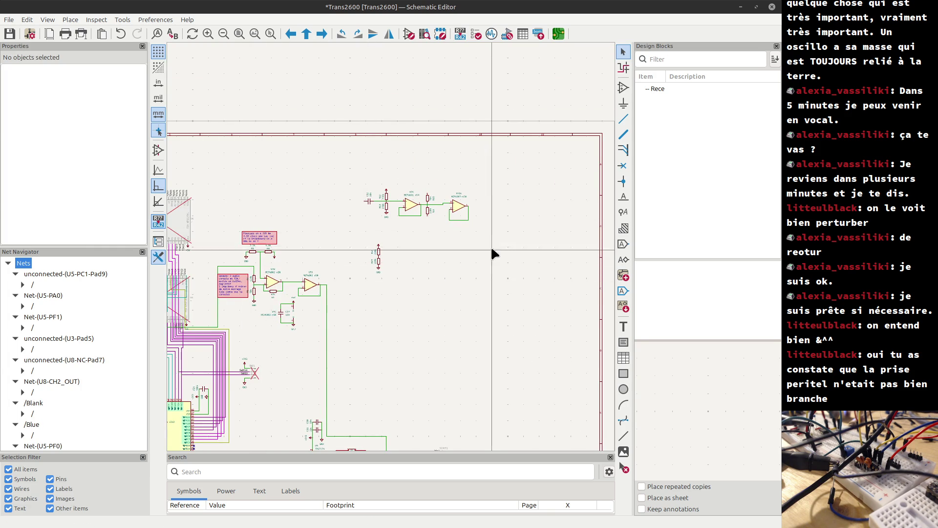
scroll(491, 245, "up", 3)
scroll(333, 249, "down", 3)
scroll(342, 246, "up", 2)
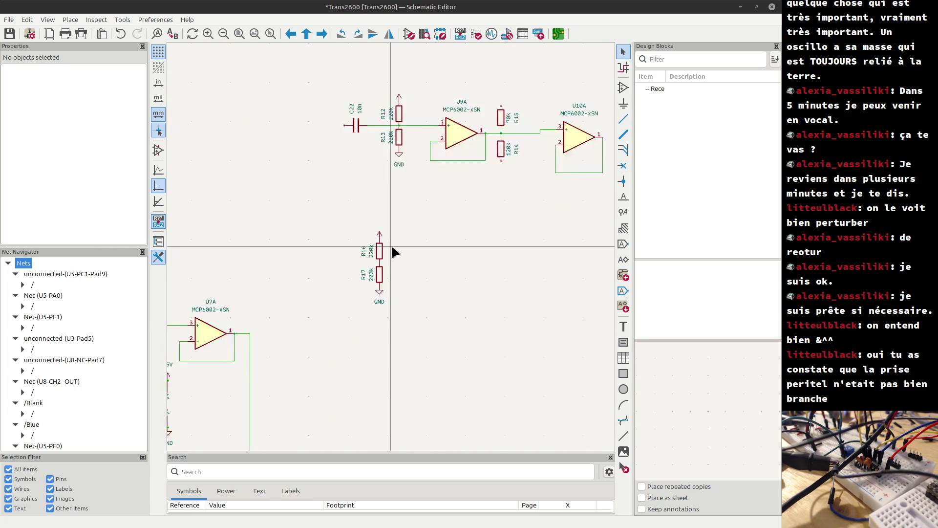
scroll(389, 248, "up", 3)
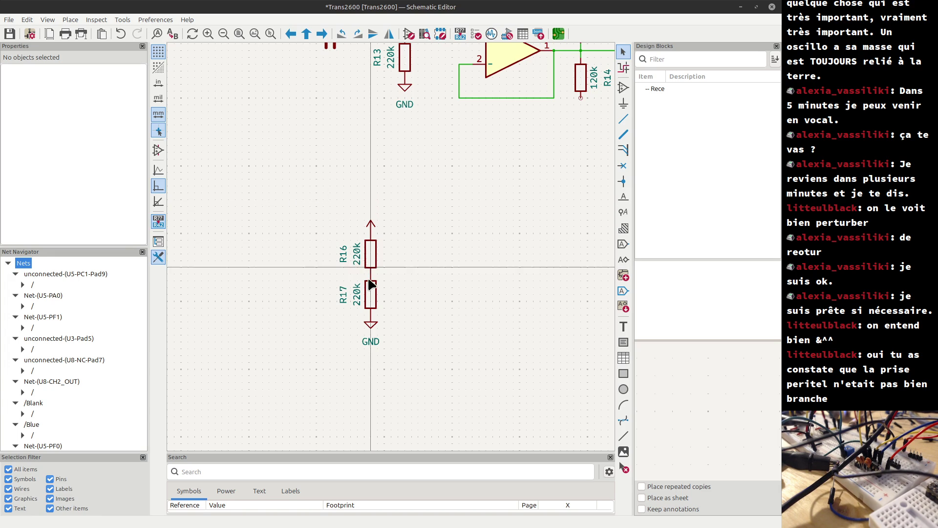
Change R17's value from 220k to 55 and start a wire at the R16/R17 junction.
left_click(359, 298)
double_click(358, 298)
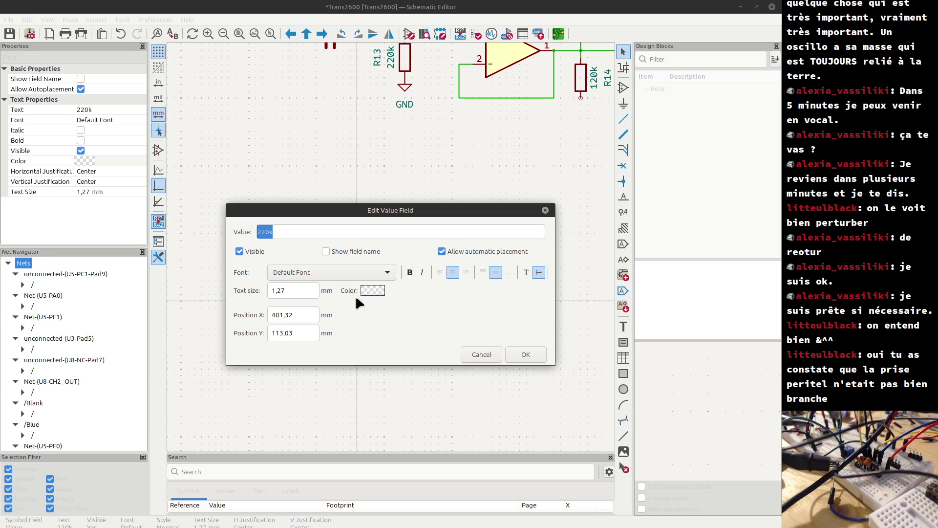
type("55")
left_click(522, 351)
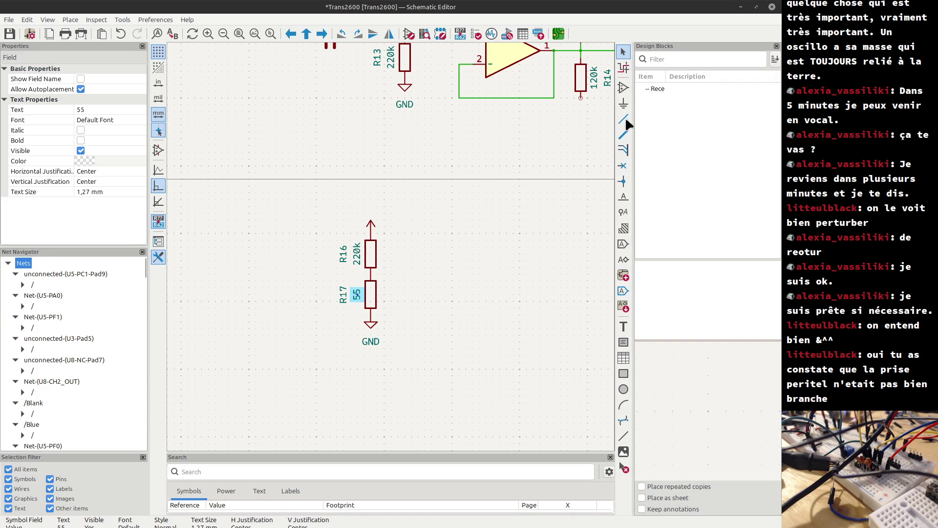
key("w")
left_click(370, 273)
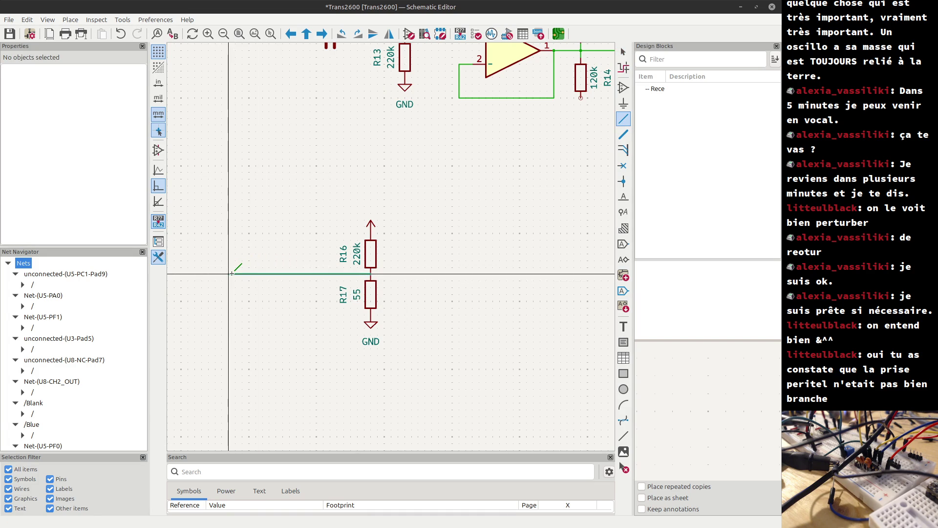
Cancel the pending wire and delete the +3V3 power symbol above R16.
key("Escape")
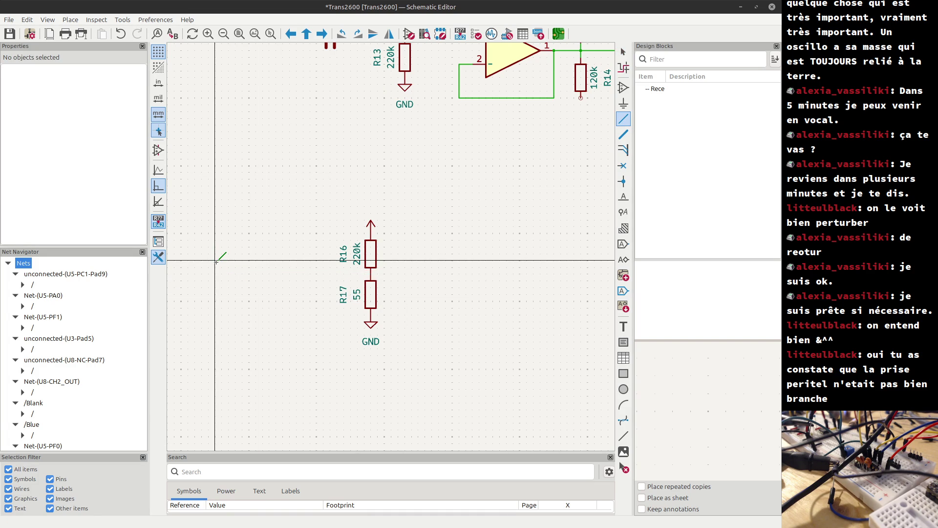
key("Escape")
left_click(370, 223)
key("Delete")
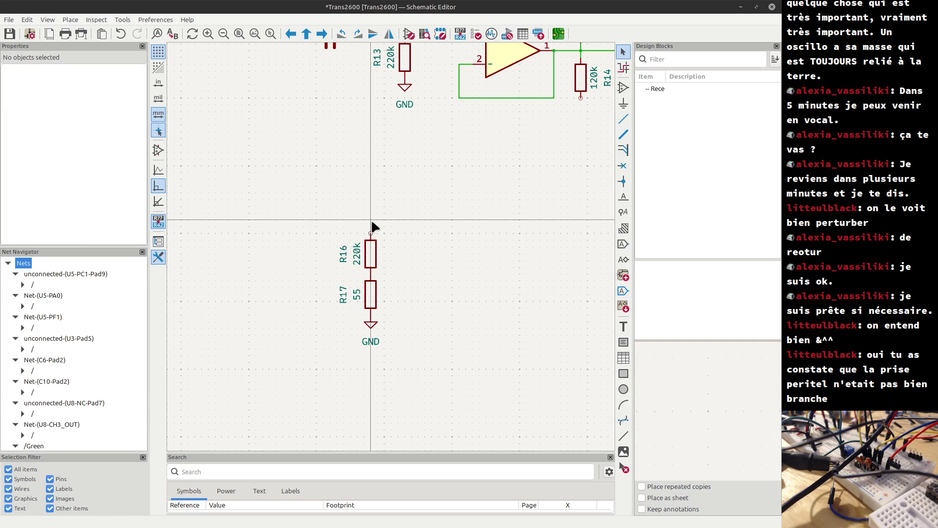
Draw wires leftward from R16's top and rightward from the R16/R17 junction.
key("w")
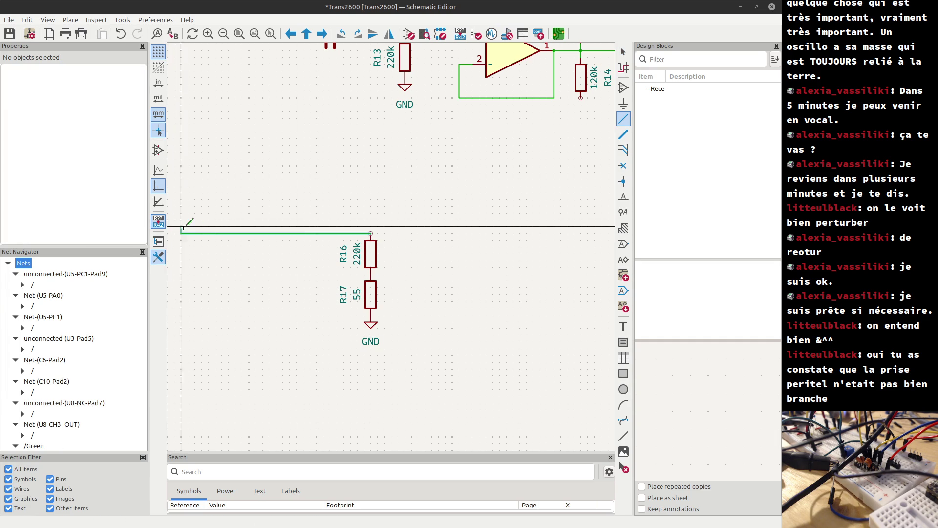
double_click(202, 234)
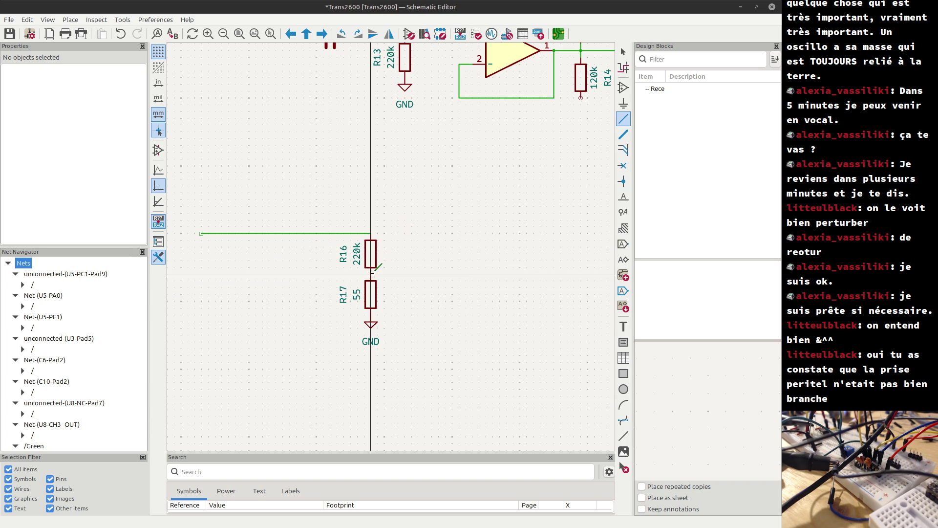
left_click(371, 273)
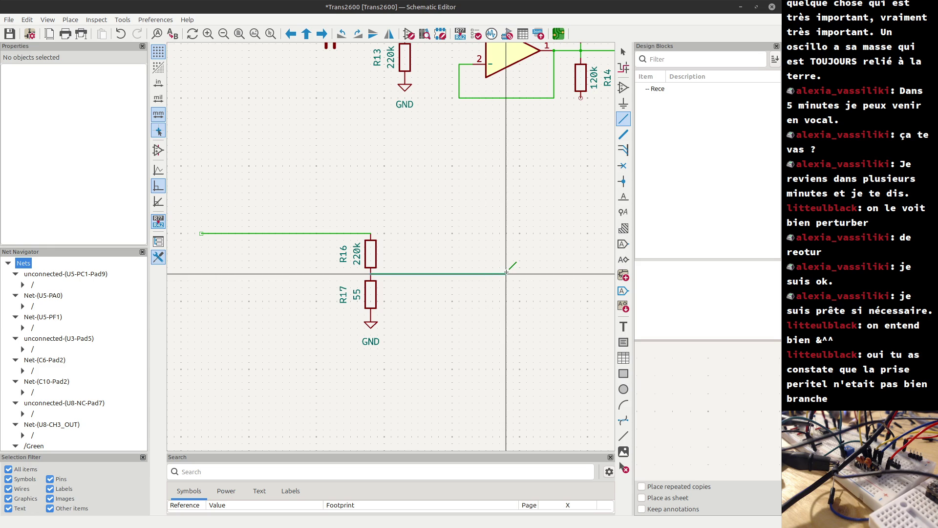
double_click(506, 274)
key("Escape")
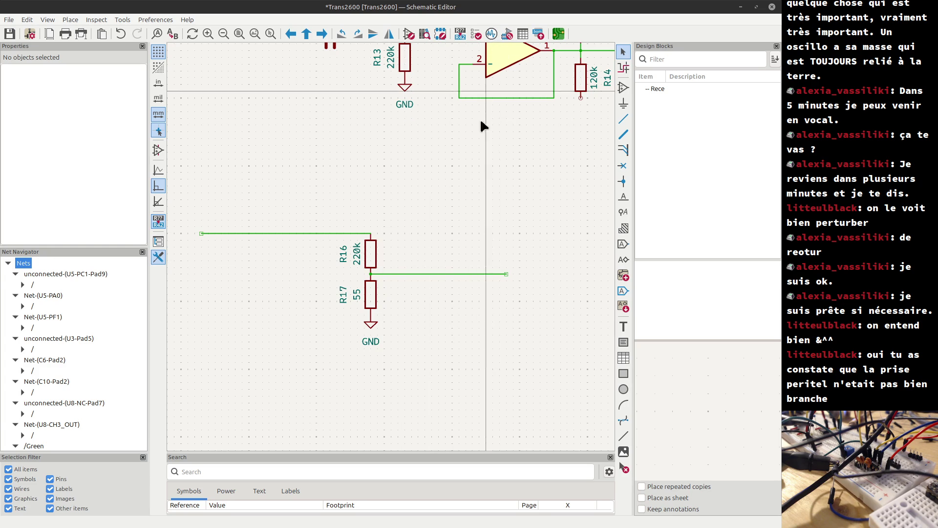
Copy the U9A follower with its feedback wire and paste it as U11A on the R16/R17 junction wire.
scroll(472, 158, "down", 1)
left_click_drag(402, 179, 466, 218)
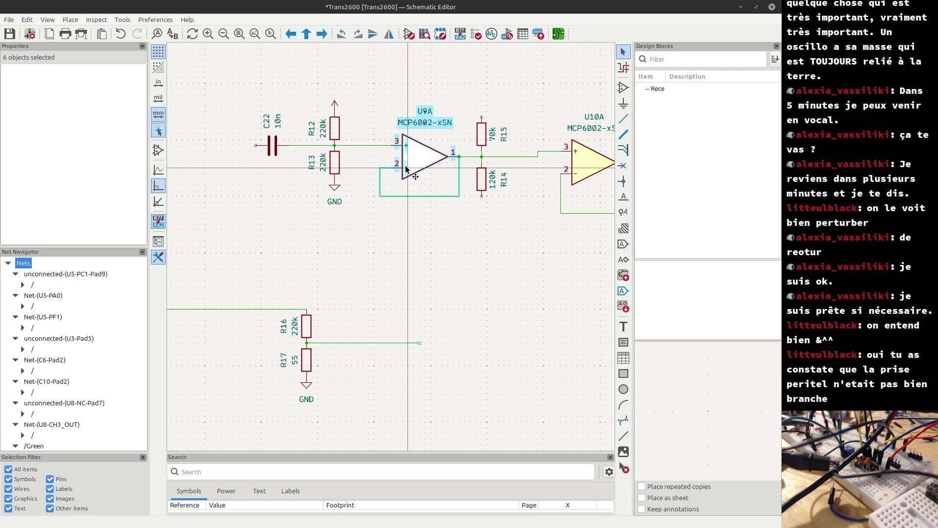
left_click(399, 314)
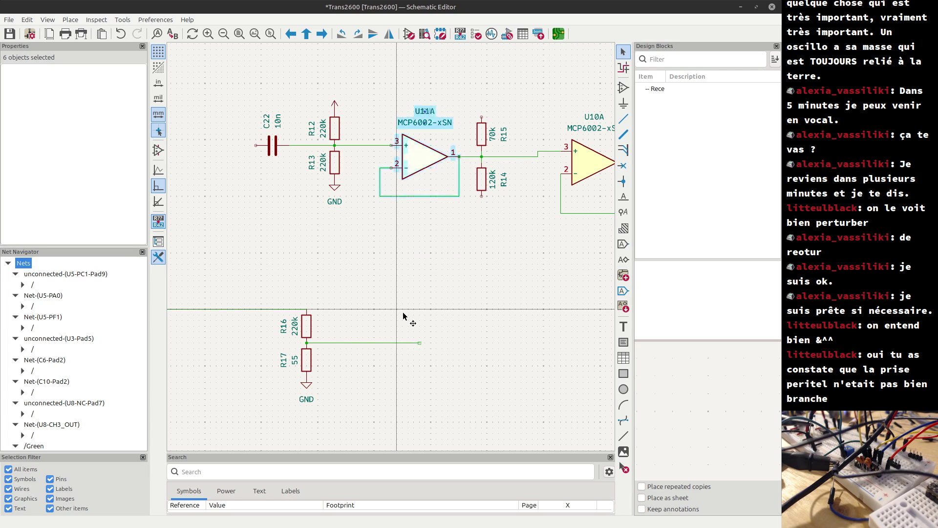
key("ctrl+v")
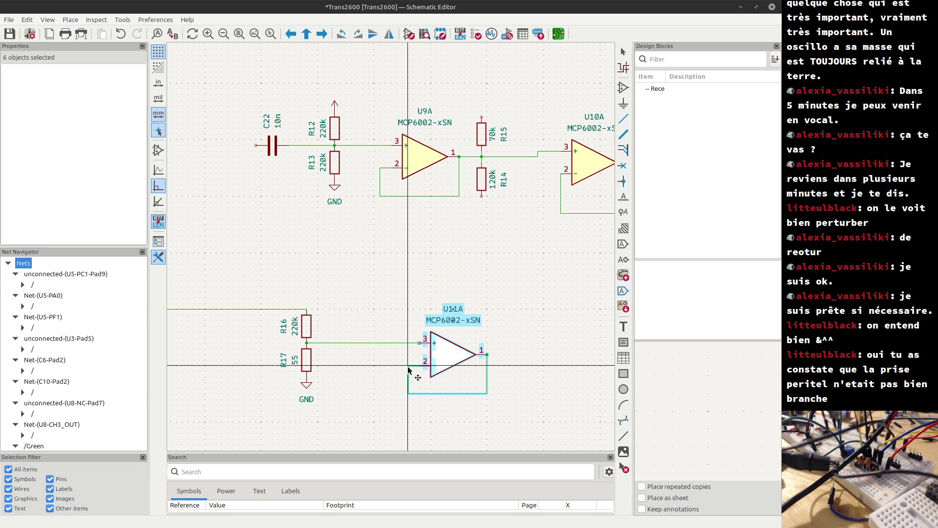
left_click(408, 370)
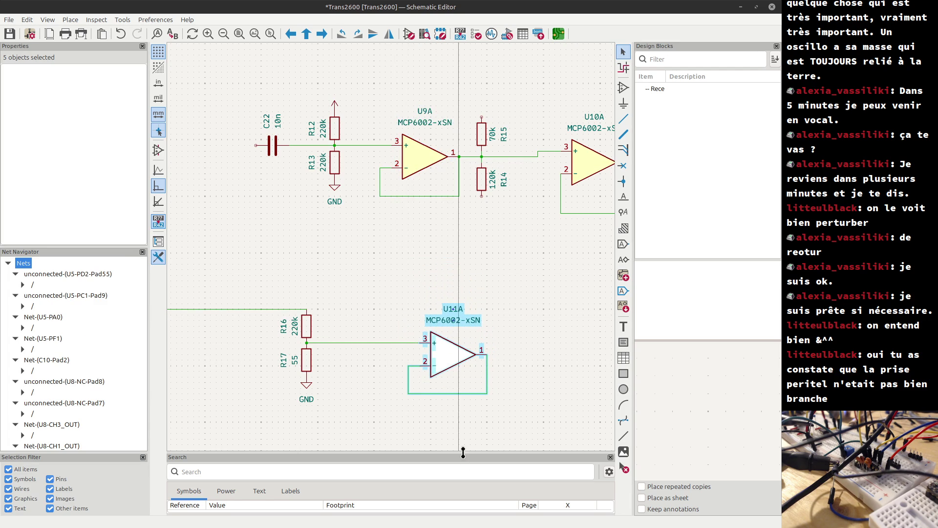
left_click(464, 424)
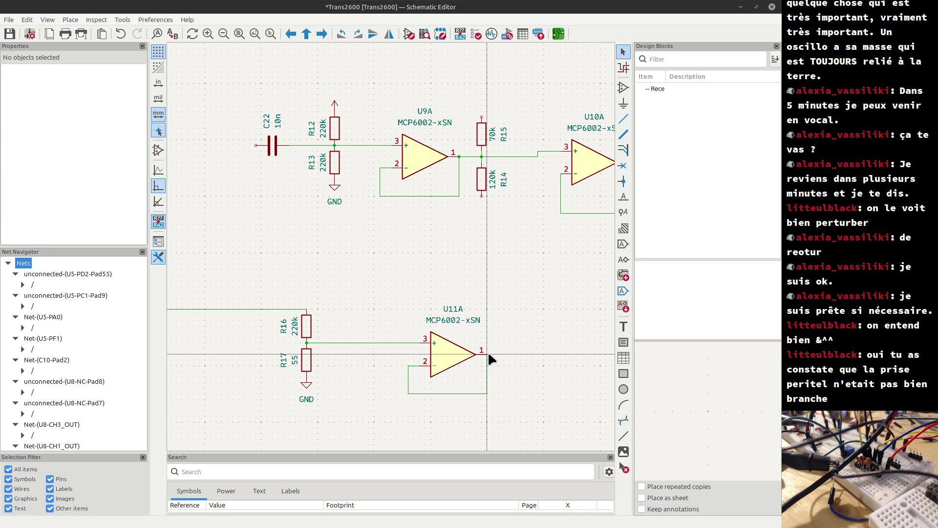
Draw an output wire running right from U11A's pin 1.
key("w")
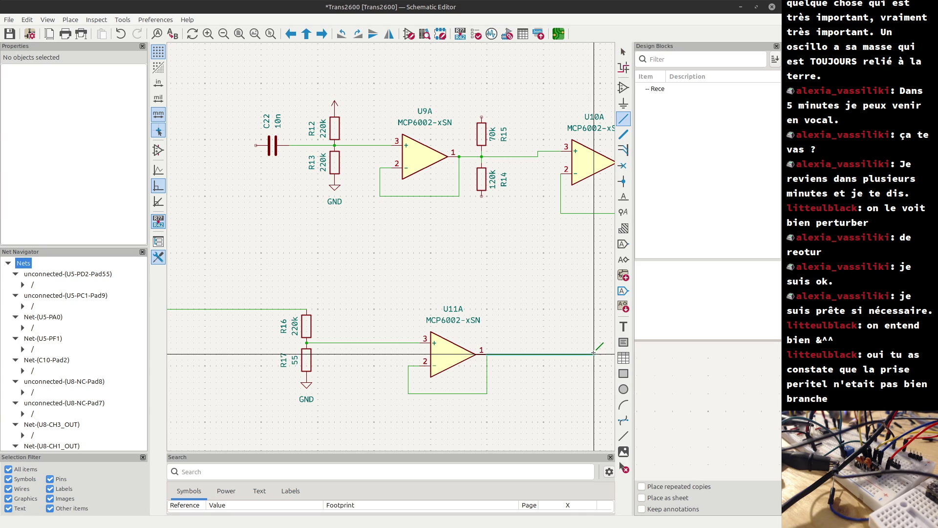
double_click(594, 356)
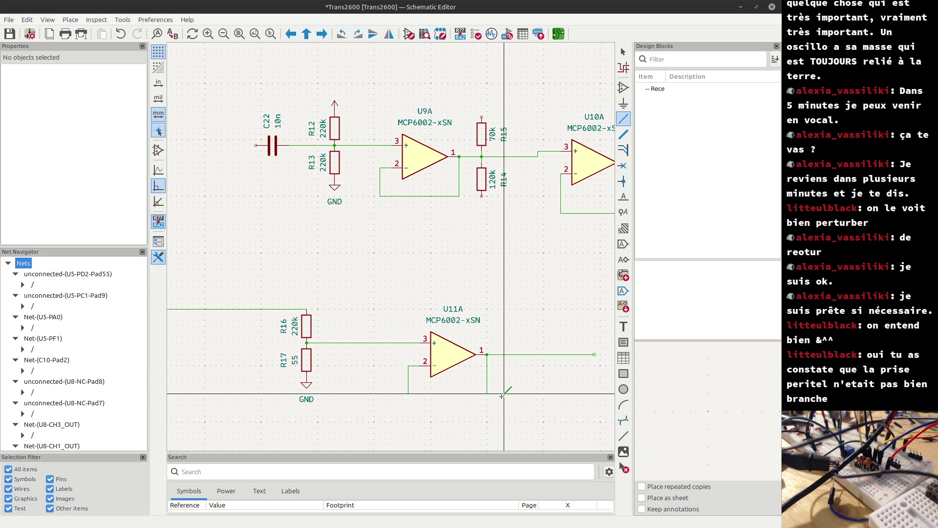
Exit the wire tool, zoom out, and bring up the window switcher.
key("Escape")
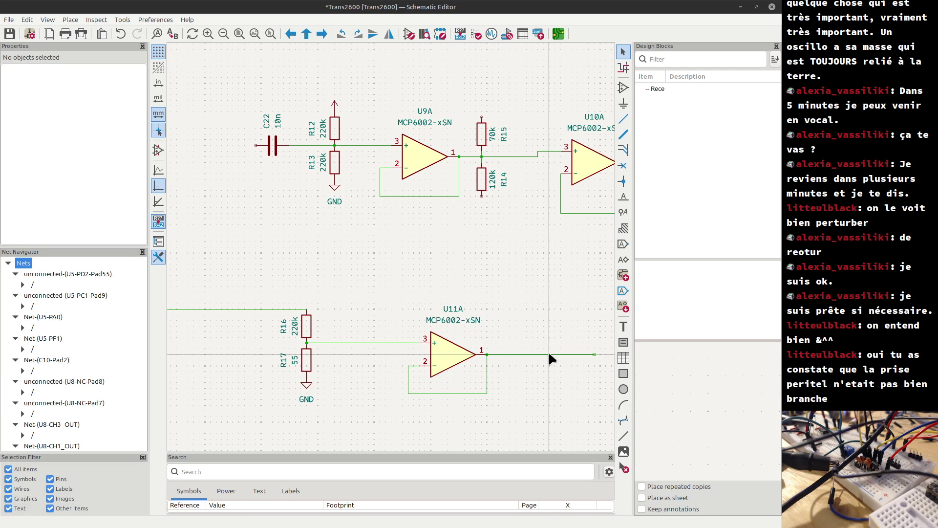
scroll(549, 358, "down", 1)
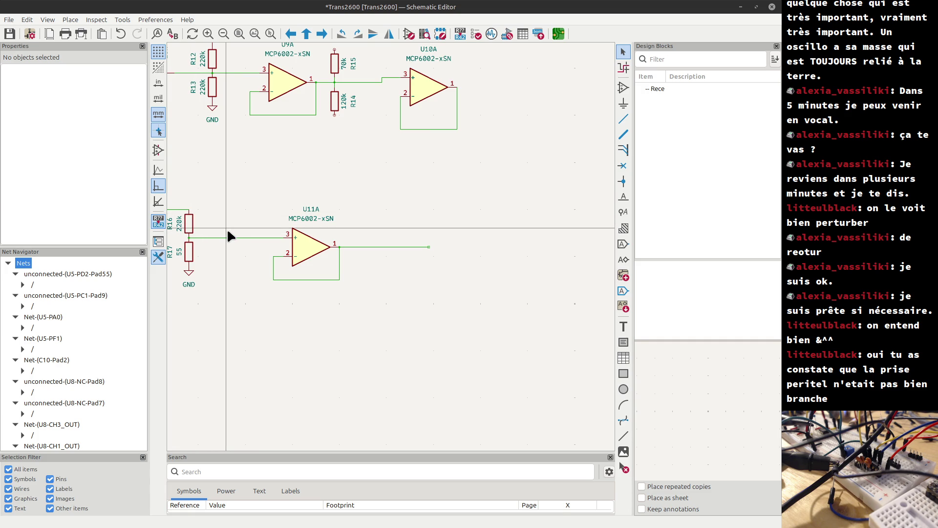
key("alt+Tab")
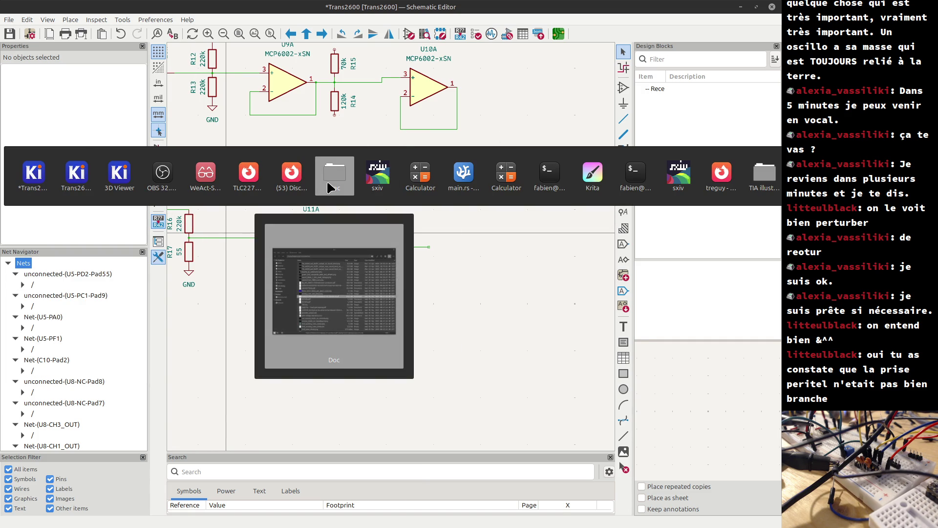
Open 'BS_EN_50049-1 Peritelevision connector.pdf' from the Doc folder in Nemo.
left_click(328, 185)
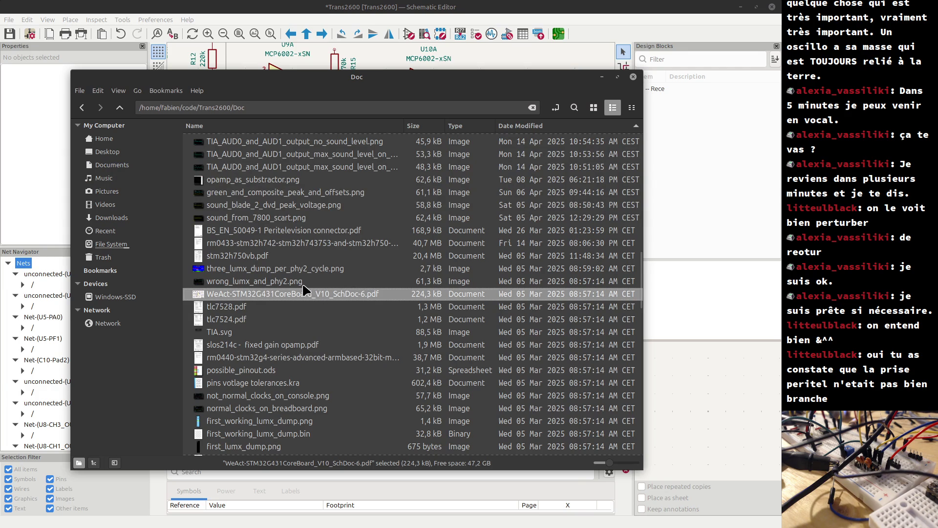
scroll(300, 290, "up", 3)
double_click(234, 345)
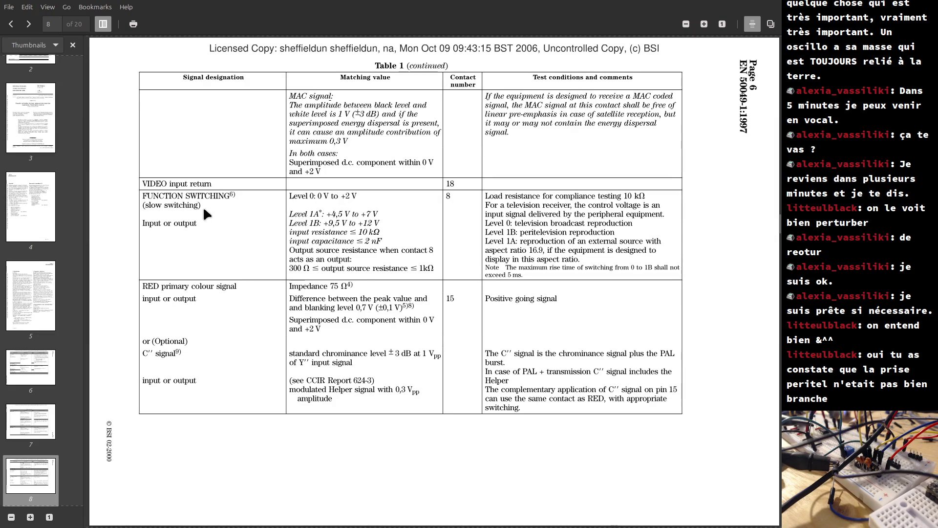
Scroll to page 6 and highlight the AUDIO input impedance and superimposed d.c. component text.
scroll(198, 233, "up", 10)
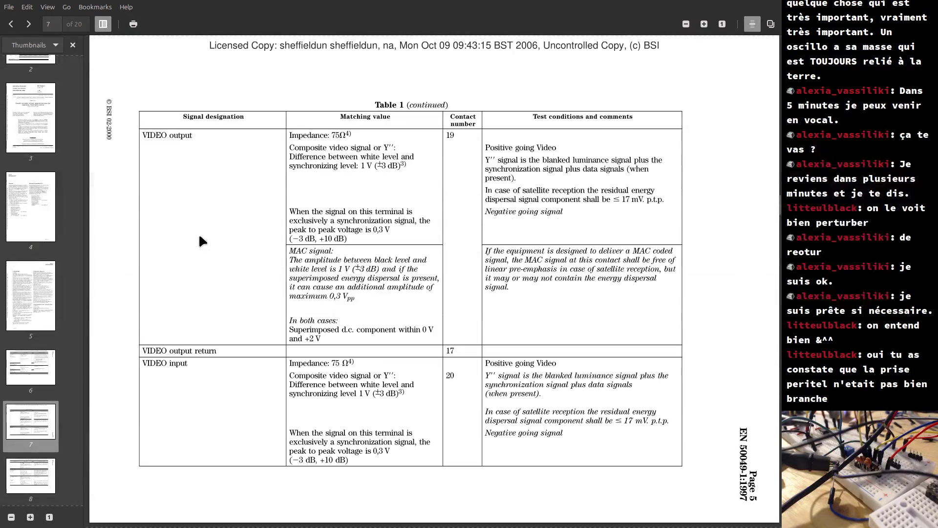
scroll(200, 236, "up", 10)
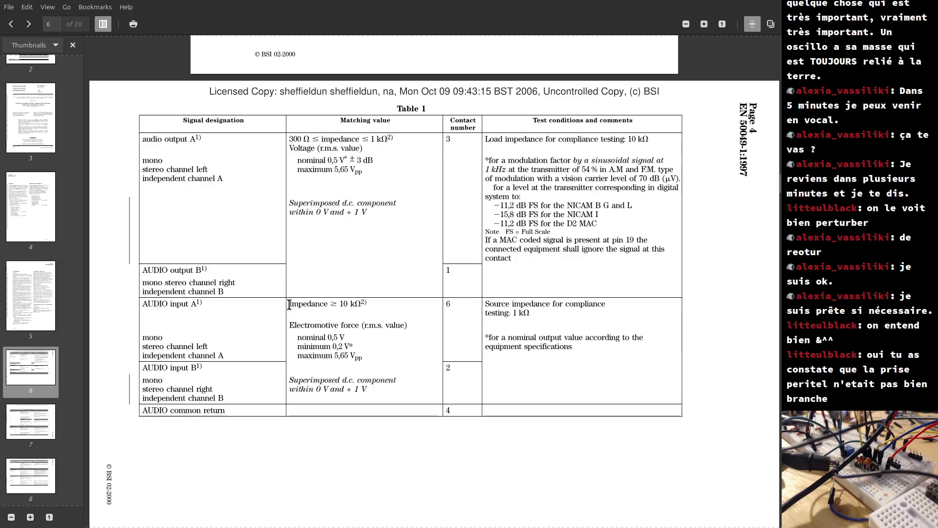
mouse_move(289, 306)
left_mouse_down()
mouse_move(364, 364)
mouse_move(380, 392)
left_mouse_up()
left_click(348, 389)
left_click_drag(288, 380, 367, 382)
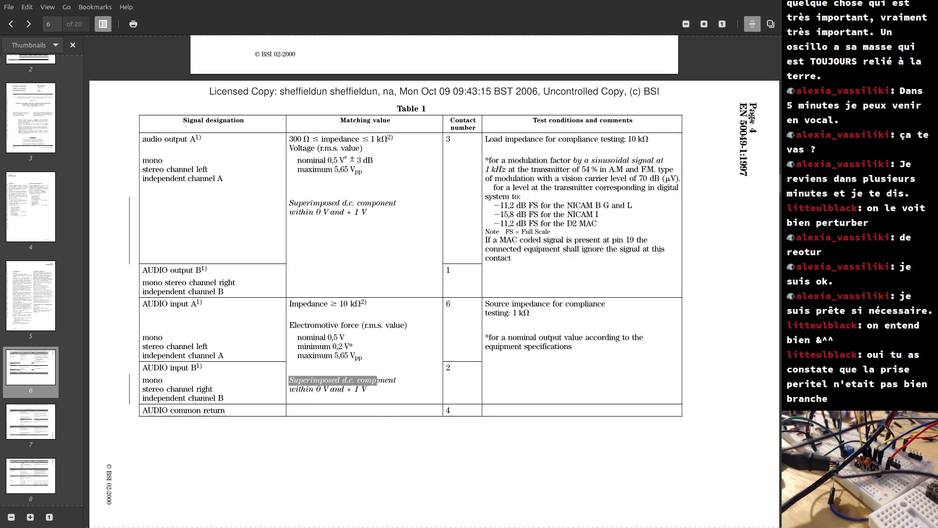
Highlight the rotated 'EN 50049-1:1997' standard number beside Table 1.
left_click_drag(741, 101, 747, 204)
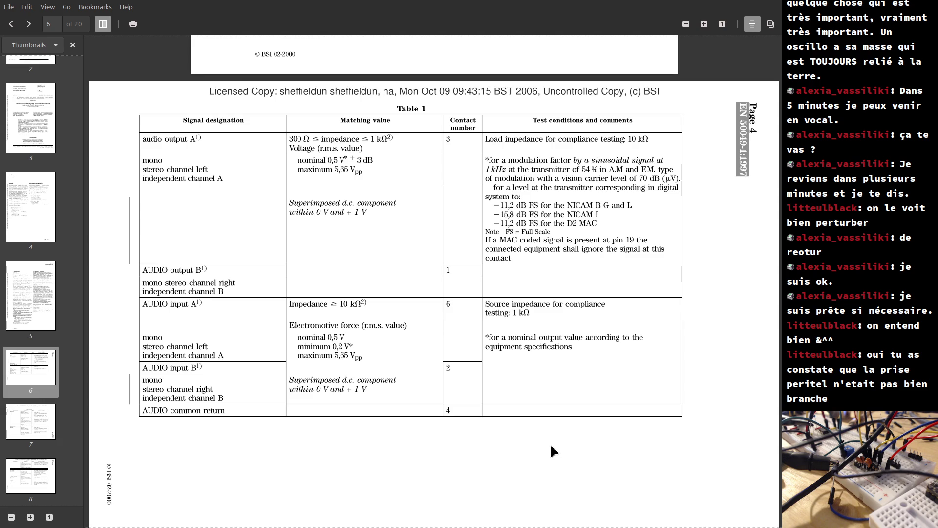
key("alt+Tab")
key("alt+Tab")
key("alt+Tab")
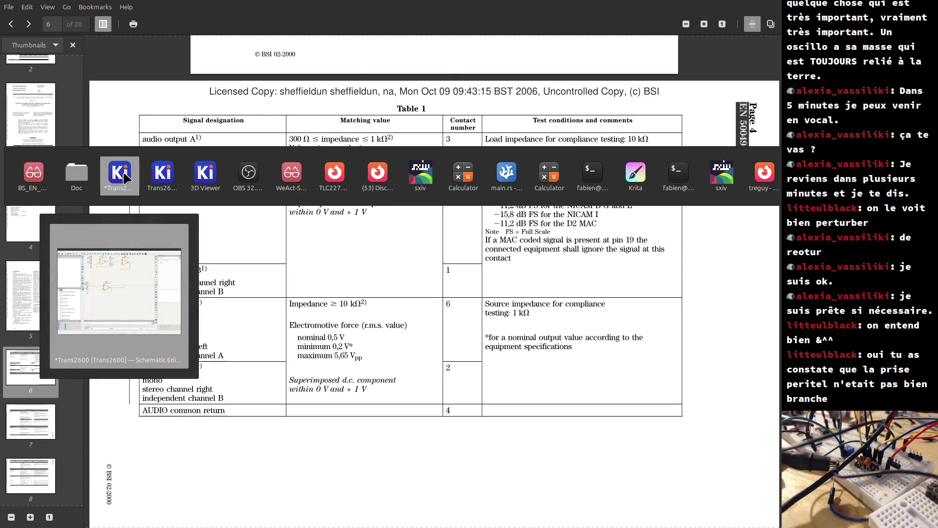
Return to the Schematic Editor, zoom out, and inspect R16/R17 and C22/R12/R13 by selecting them.
left_click(124, 174)
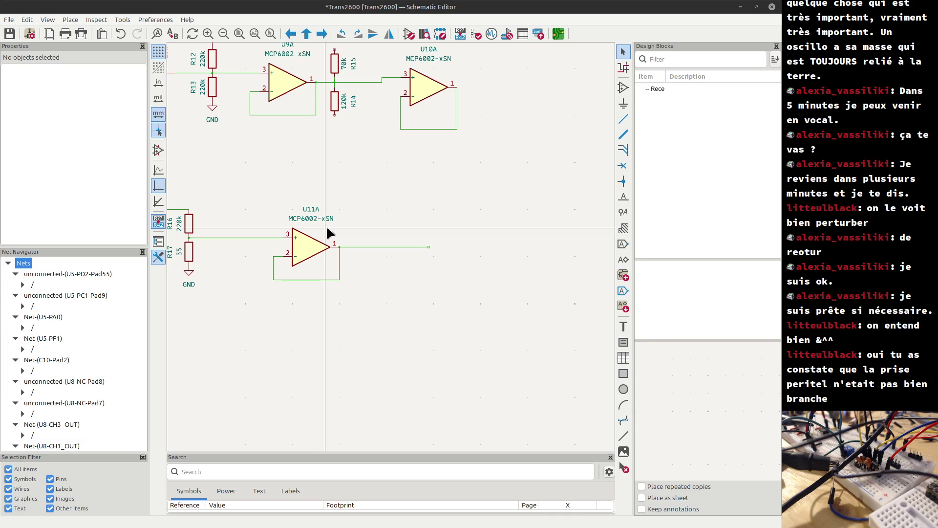
scroll(313, 215, "down", 1)
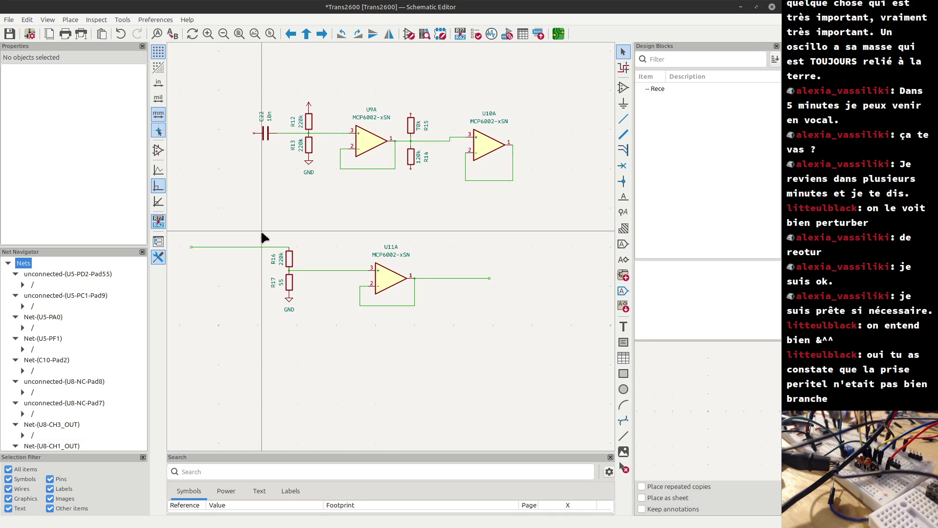
left_click_drag(261, 233, 305, 319)
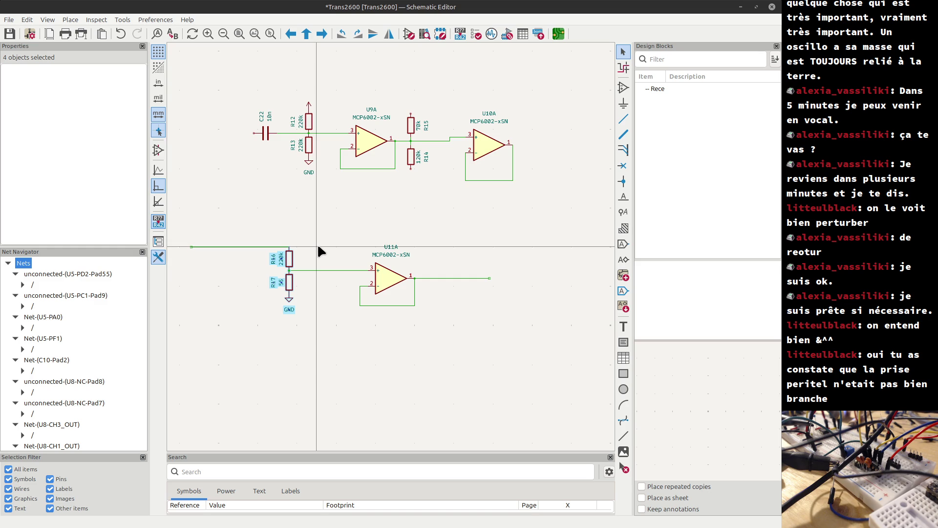
key("Escape")
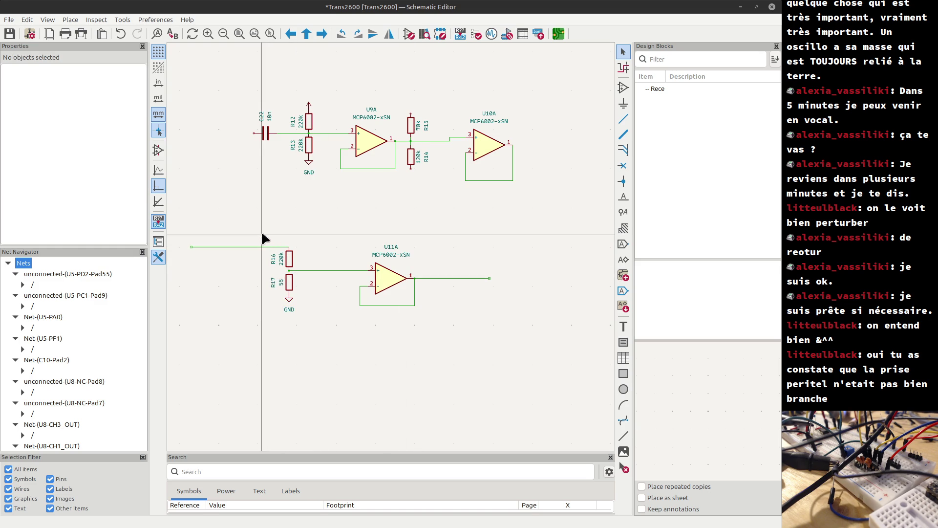
mouse_move(246, 86)
left_mouse_down()
mouse_move(332, 185)
mouse_move(317, 186)
left_mouse_up()
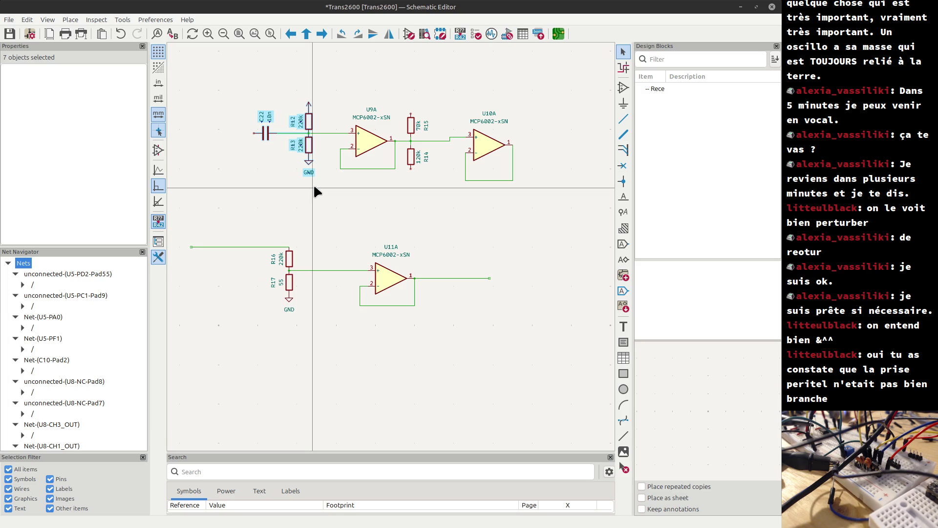
Duplicate capacitor C22 as 10n C23 at the end of U11A's output wire.
left_click(266, 165)
left_click(264, 132)
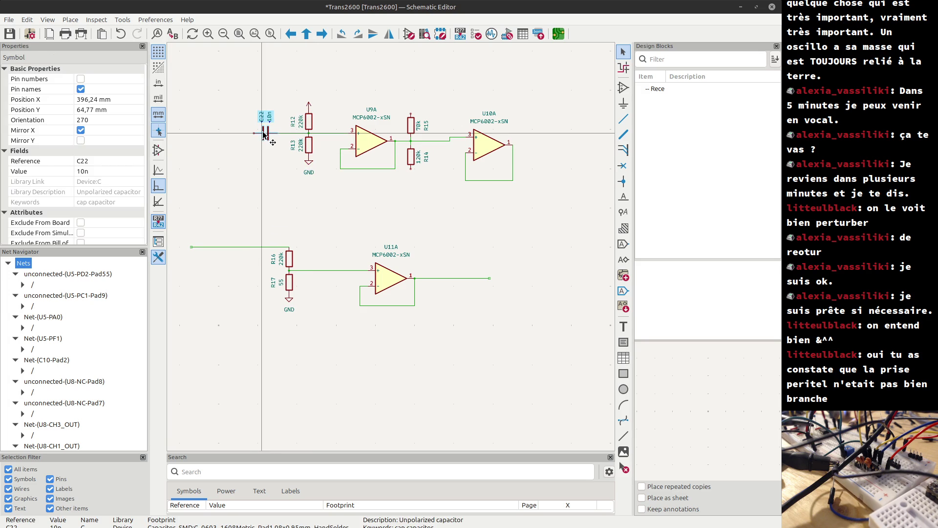
key("ctrl+d")
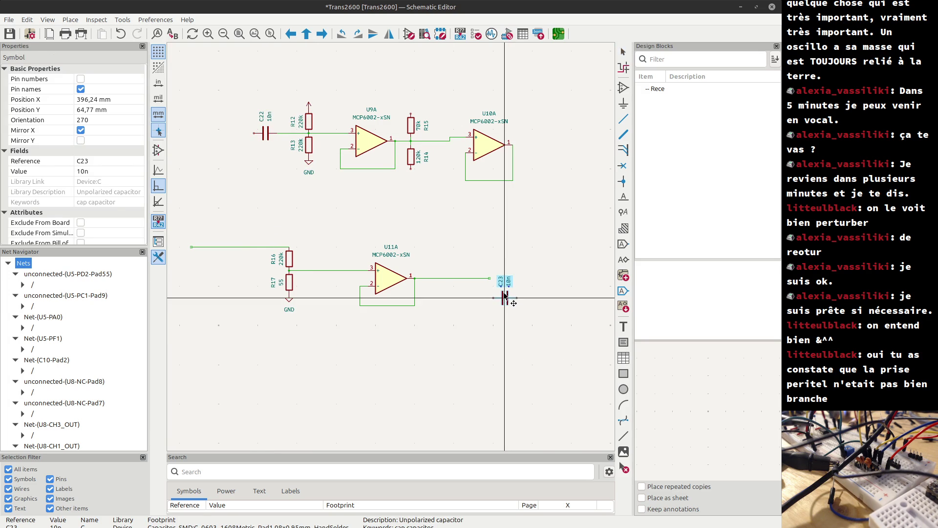
left_click(501, 278)
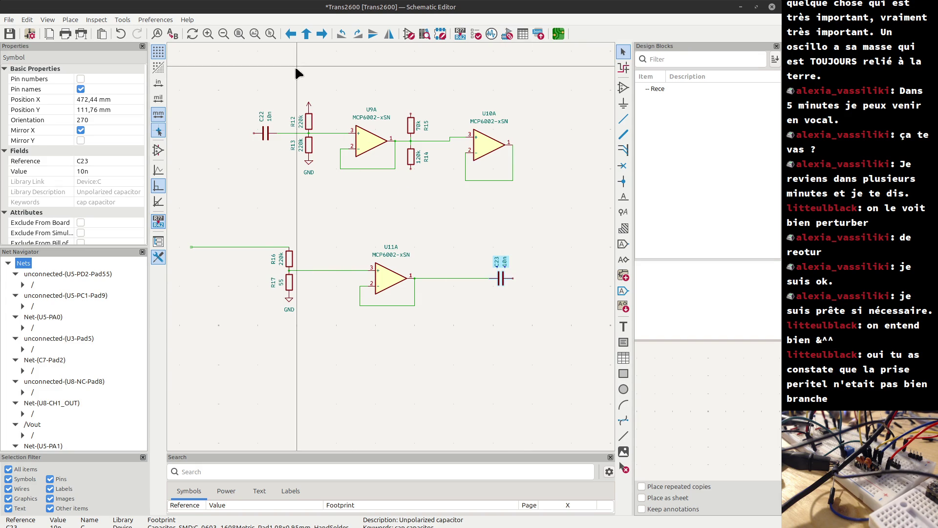
left_click(350, 236)
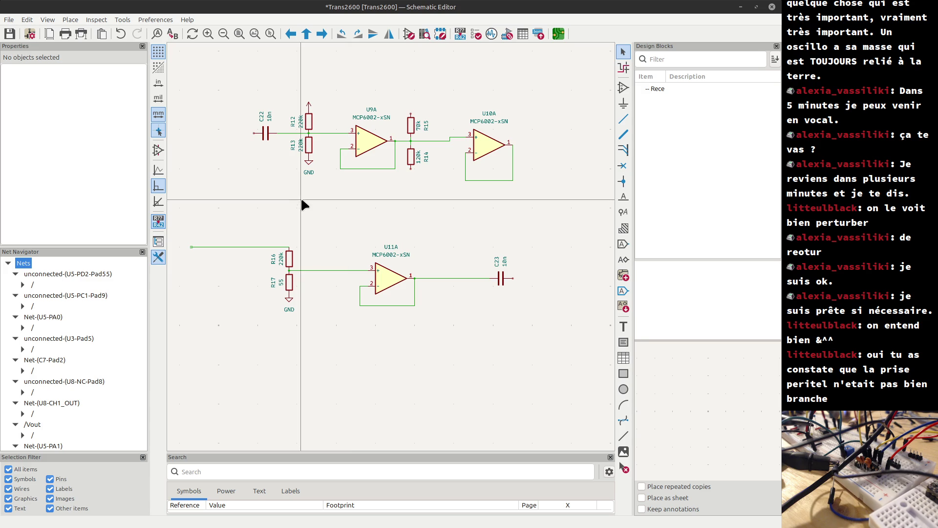
Duplicate R17 as 55 resistor R18 after C23, with a duplicated GND symbol below it.
left_click(288, 287)
key("ctrl+d")
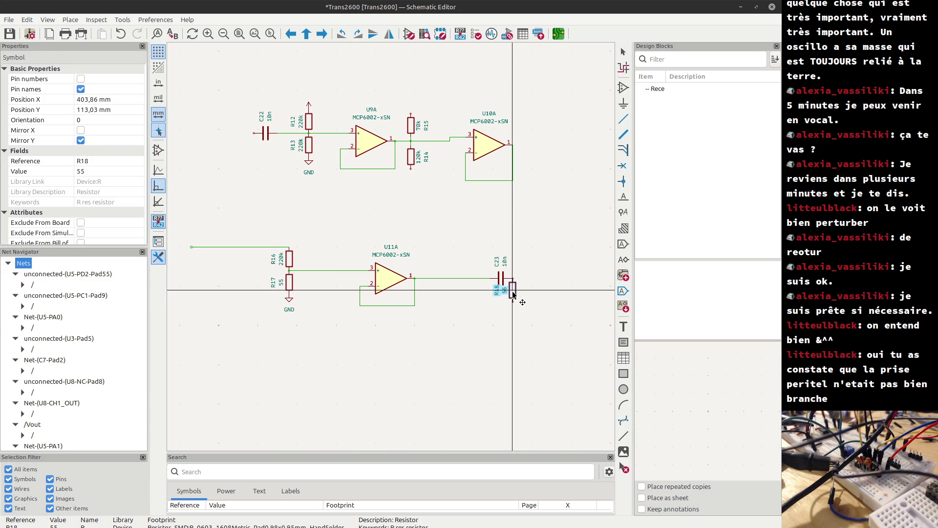
left_click(512, 293)
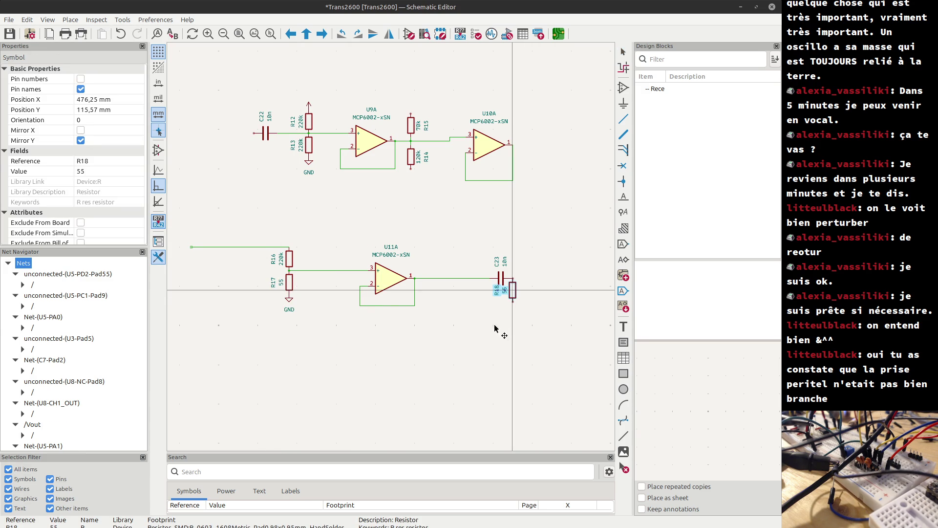
left_click(287, 302)
key("ctrl+d")
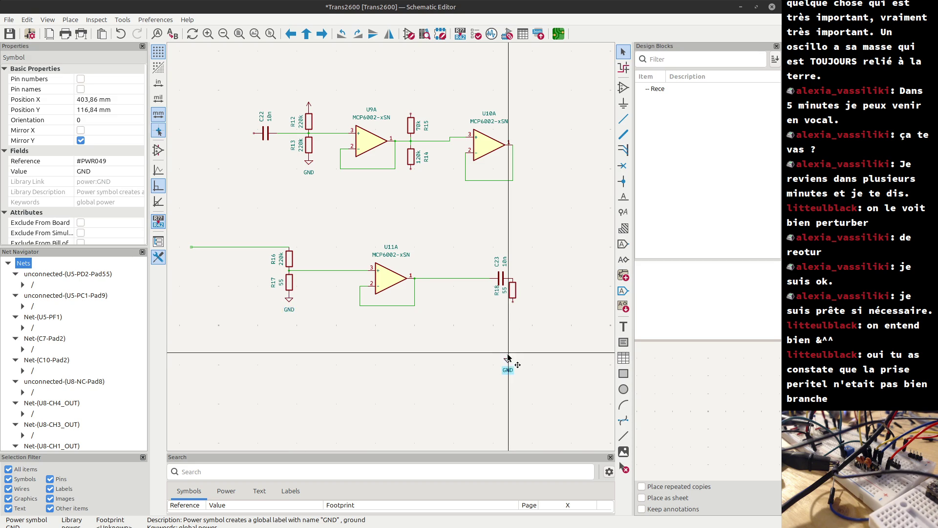
left_click(513, 307)
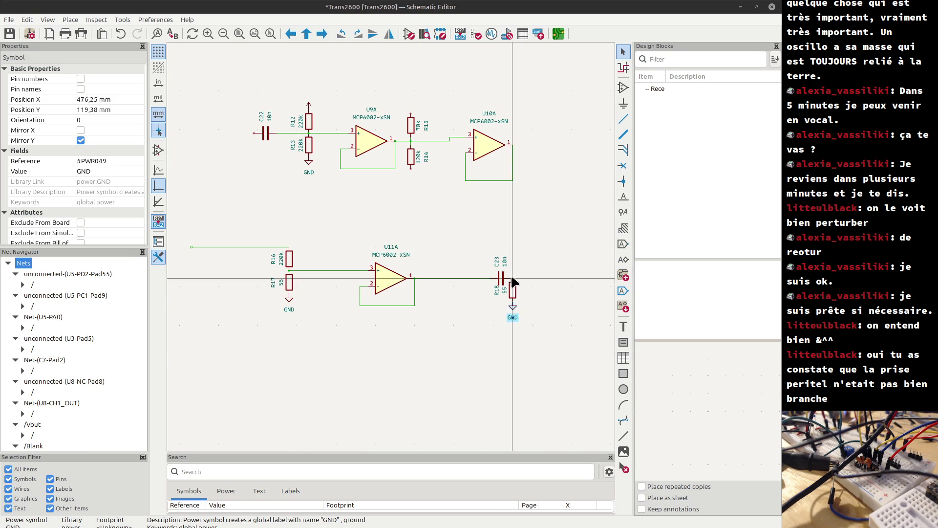
mouse_move(506, 273)
left_mouse_down()
mouse_move(529, 314)
mouse_move(524, 331)
left_mouse_up()
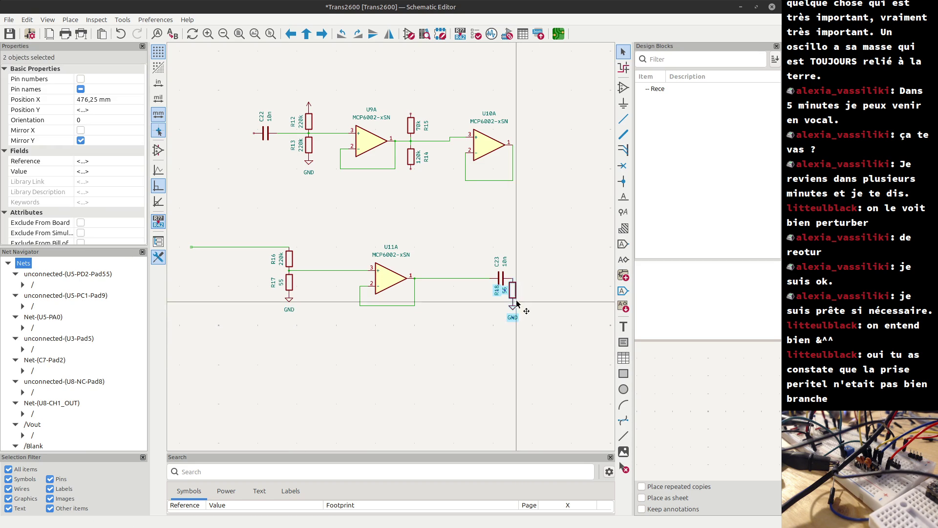
left_click(527, 267)
left_click_drag(527, 266, 499, 329)
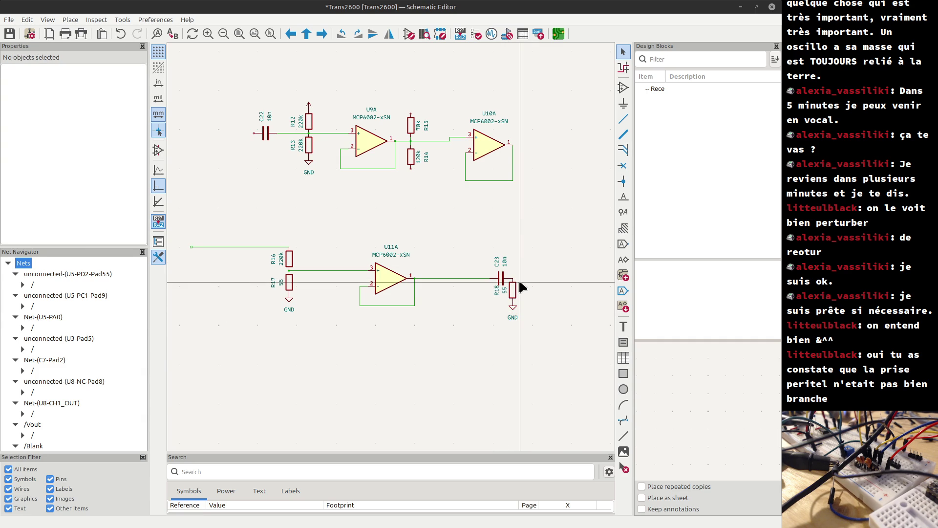
key("alt+Tab")
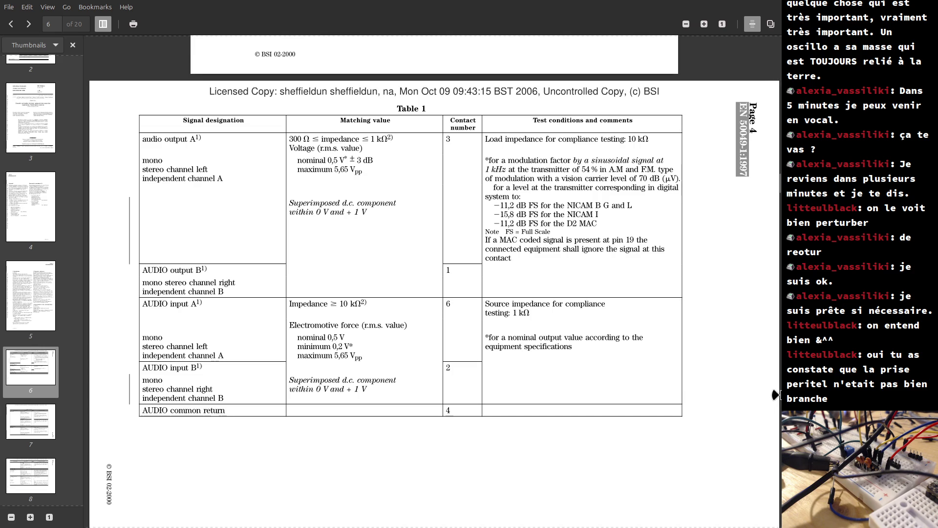
Jump back to page 1, the BS EN 50049-1:1998 Peritelevision connector title page.
left_click_drag(779, 183, 779, 45)
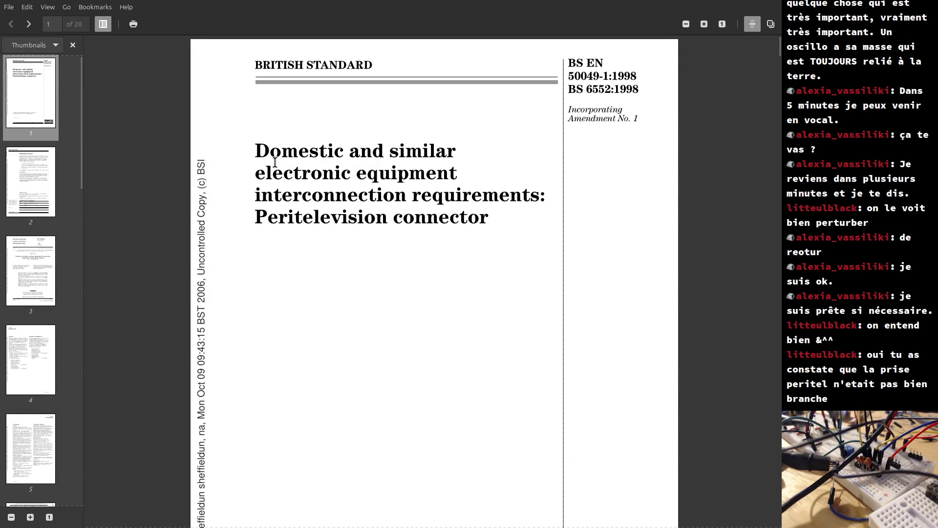
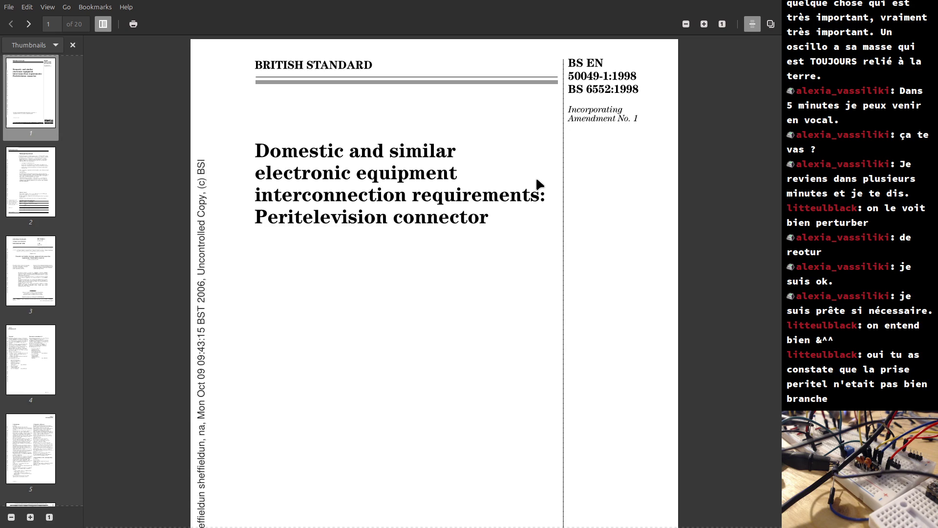
Scroll to Table 1 on page 6 and highlight the 300 Ω to 1 kΩ audio output impedance line.
scroll(491, 268, "down", 10)
scroll(478, 291, "down", 20)
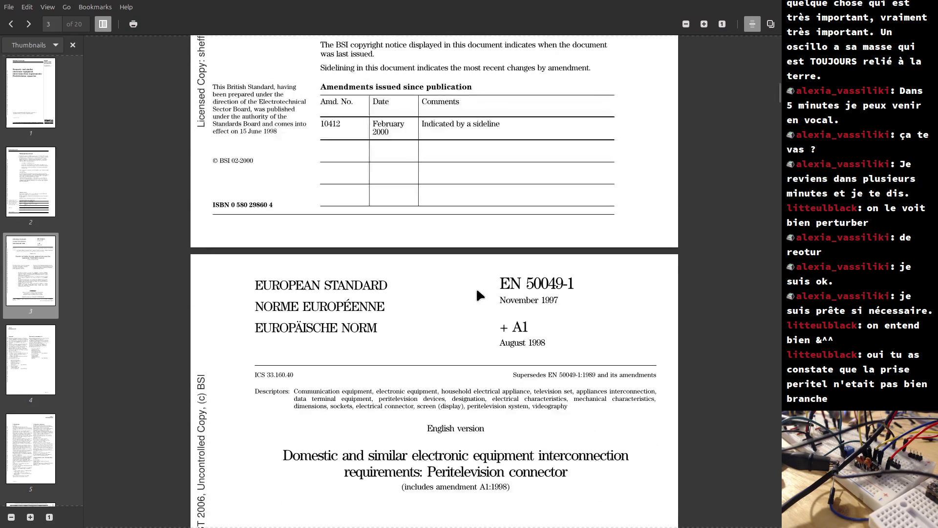
scroll(416, 360, "down", 15)
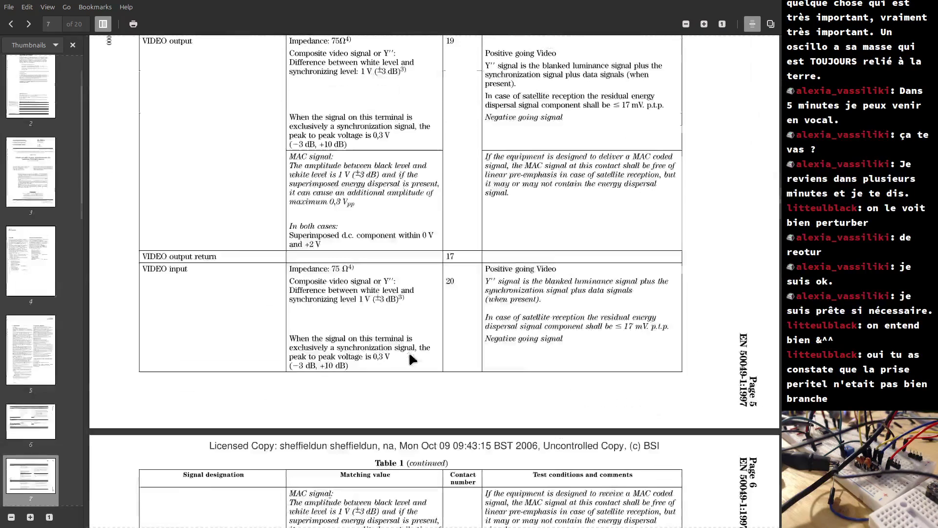
scroll(409, 358, "up", 12)
scroll(408, 351, "up", 2)
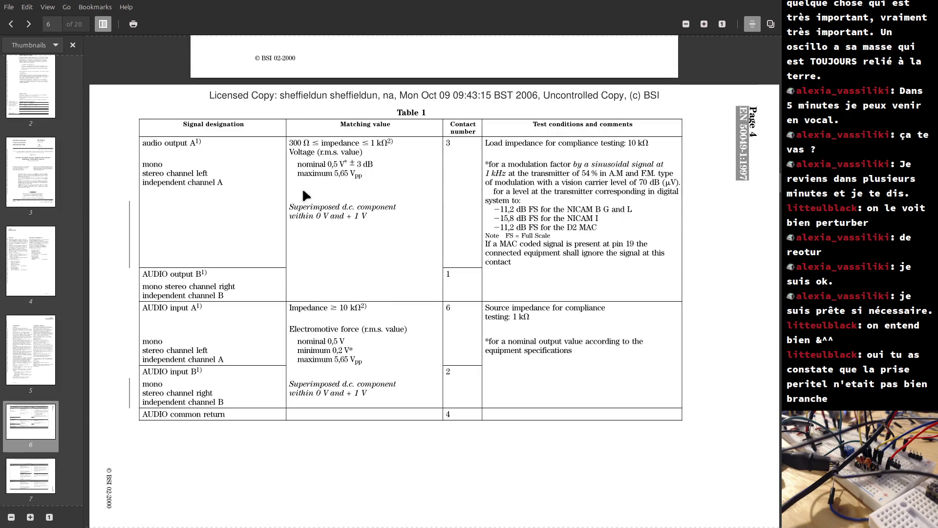
left_click_drag(290, 141, 396, 146)
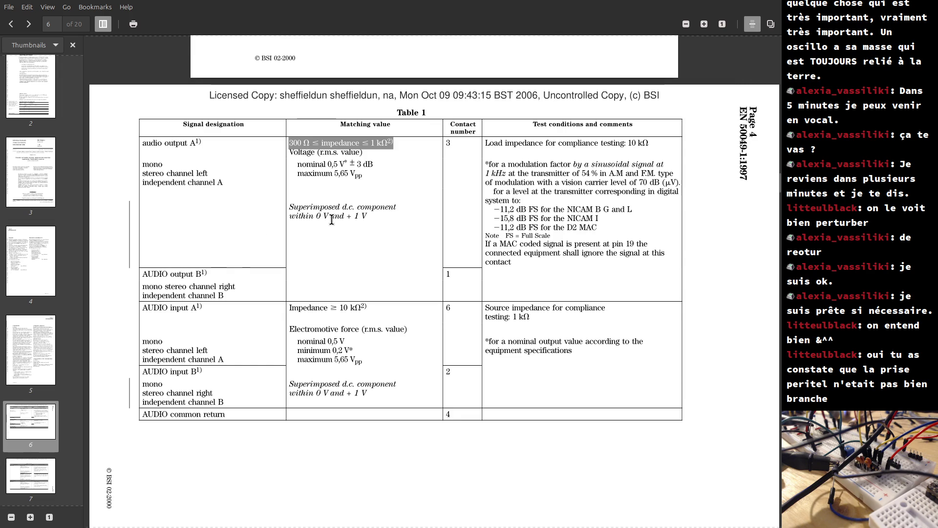
Glance at the KiCad schematic, then return to Table 1 of the connector standard.
scroll(332, 219, "down", 5)
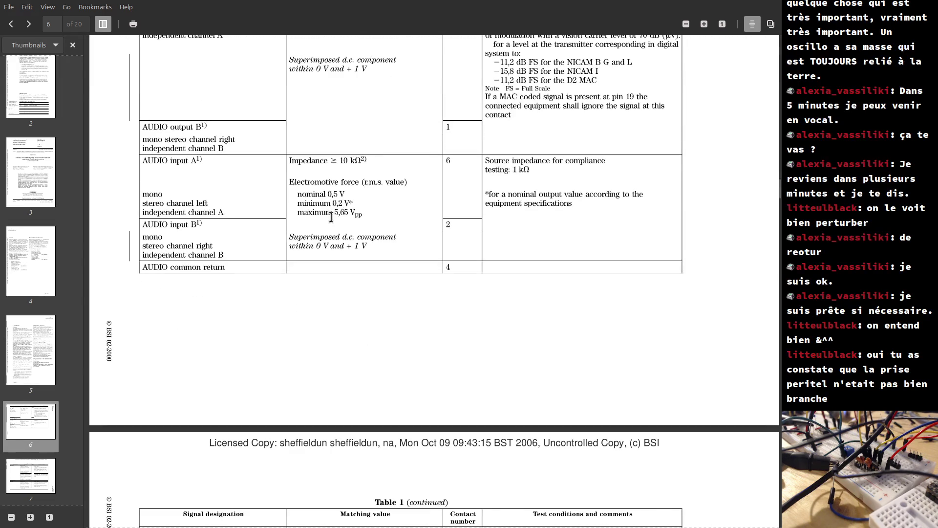
scroll(331, 217, "down", 15)
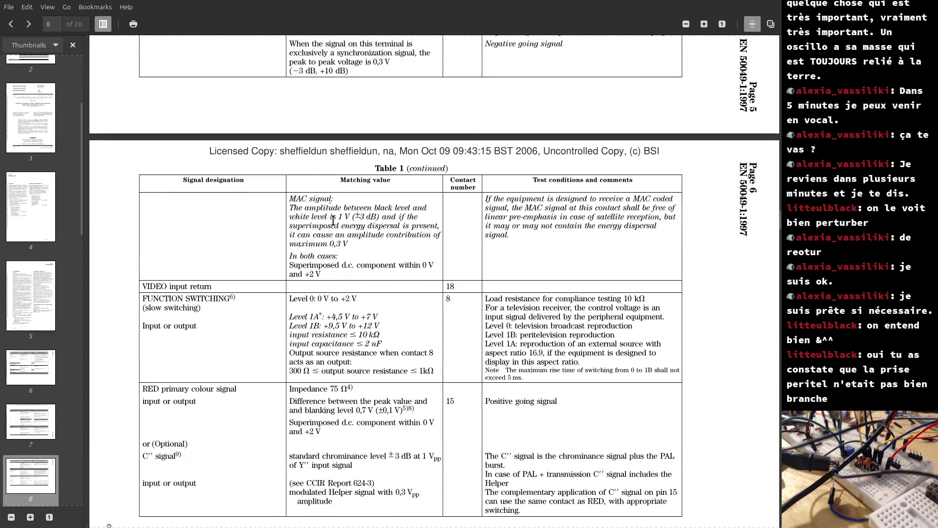
key("alt+Tab")
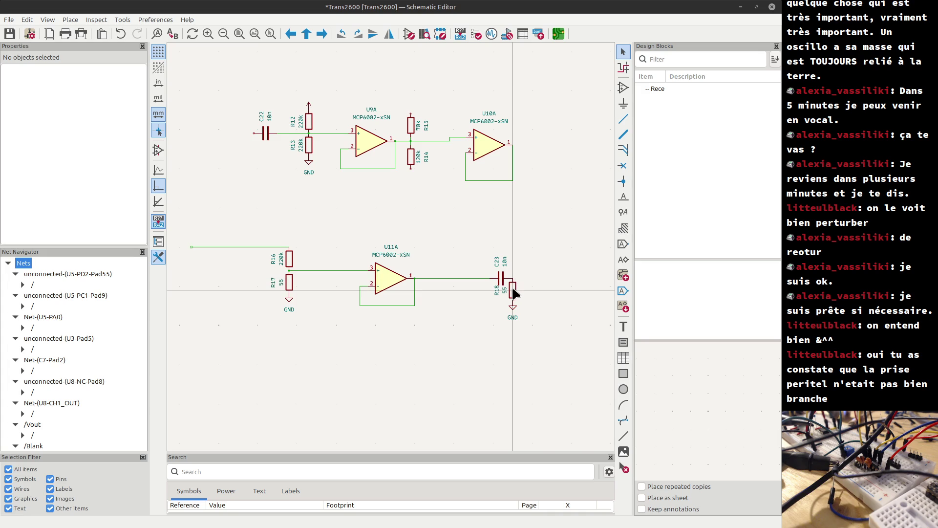
key("alt+Tab")
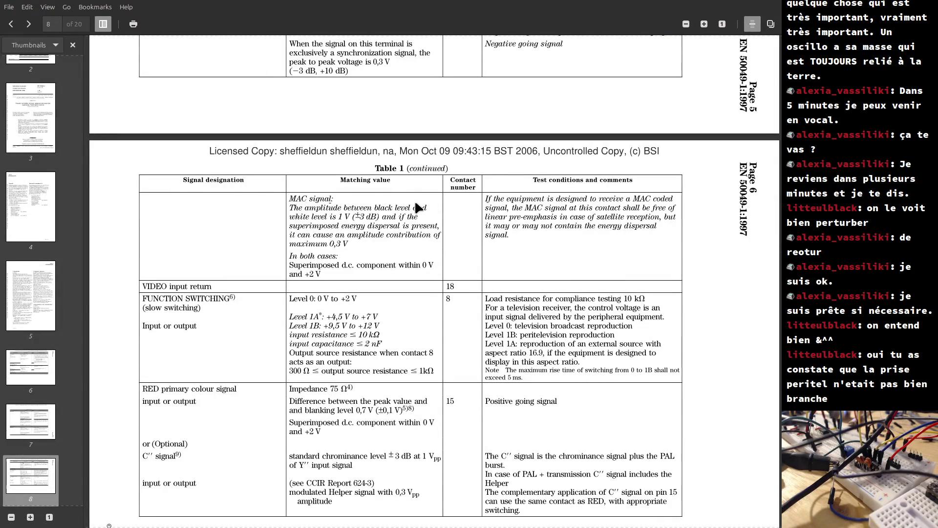
scroll(413, 204, "up", 5)
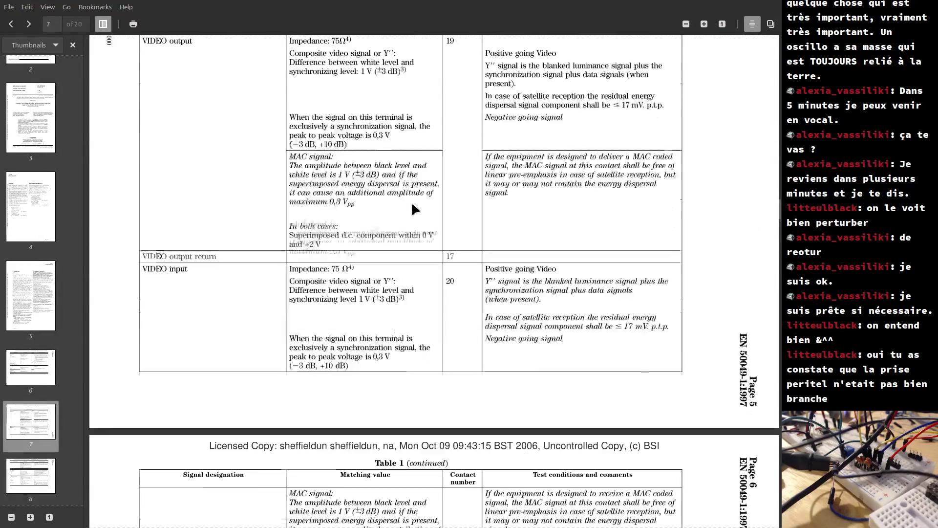
scroll(412, 205, "up", 8)
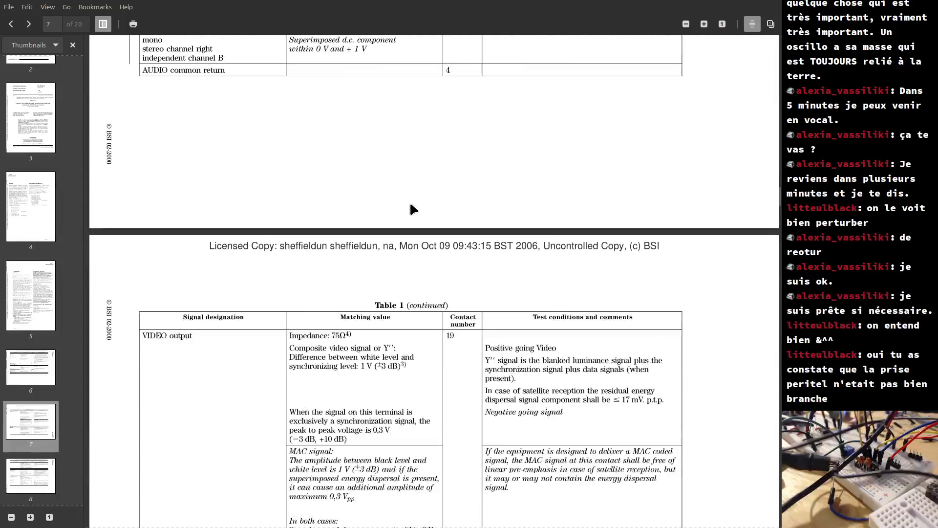
scroll(410, 204, "down", 2)
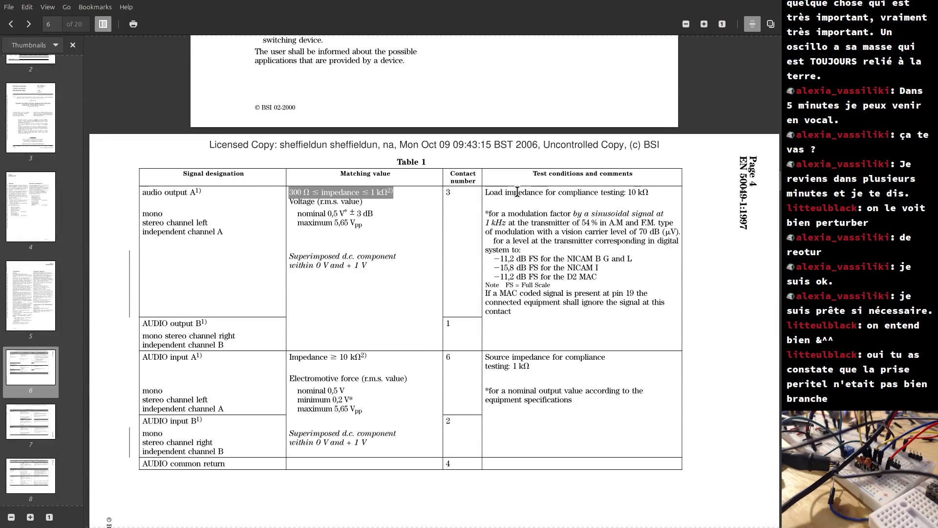
Highlight the 300 Ω to 1 kΩ impedance range and the 10 kΩ compliance load impedance.
left_click(311, 191)
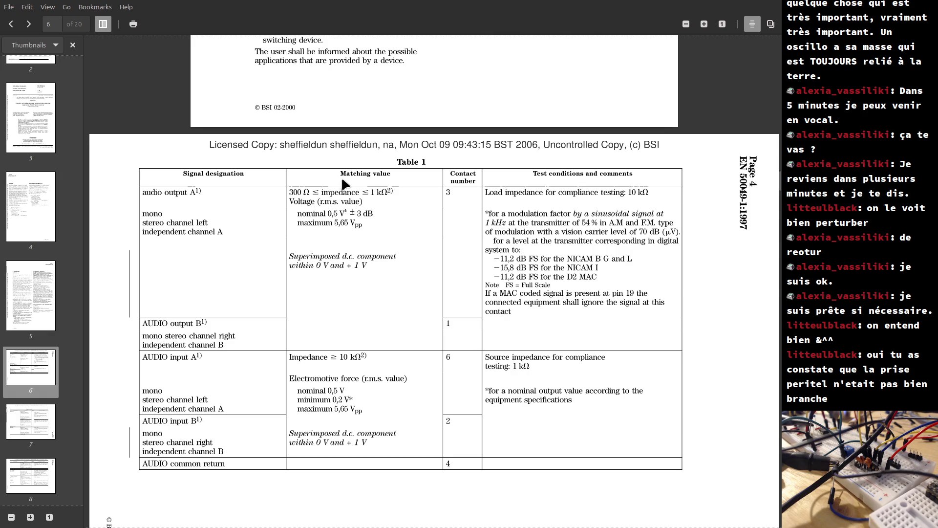
left_click_drag(340, 174, 385, 180)
left_click_drag(289, 192, 396, 192)
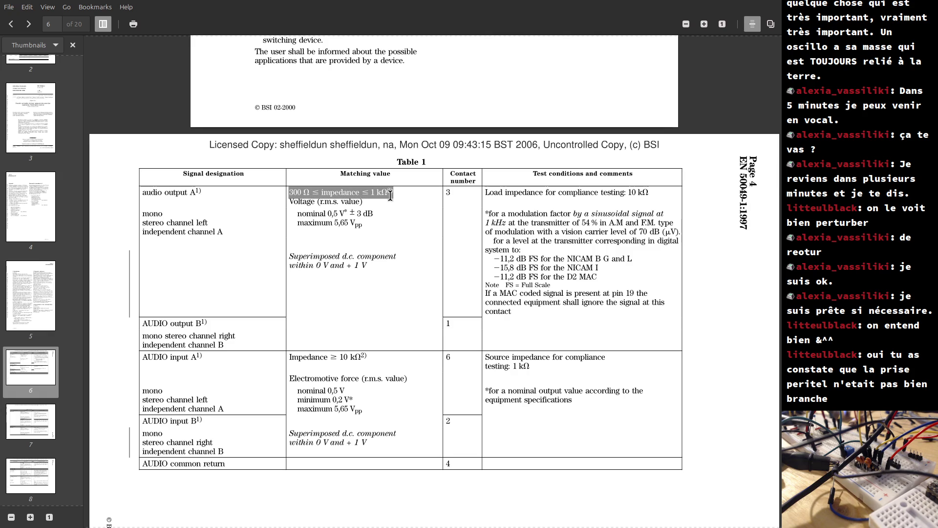
left_click_drag(547, 192, 657, 199)
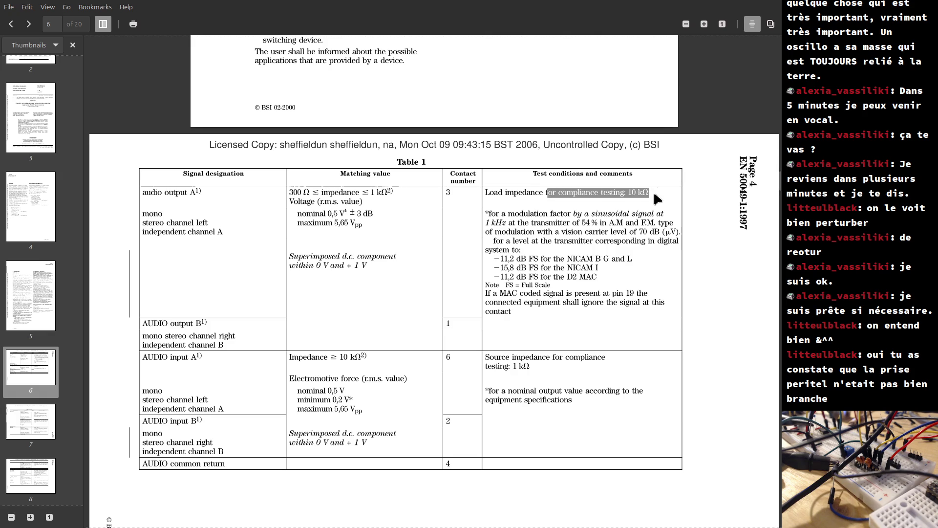
Check the 20 Hz to 20 kHz frequency note on page 12, then return to page 7.
scroll(325, 215, "down", 5)
scroll(322, 215, "down", 20)
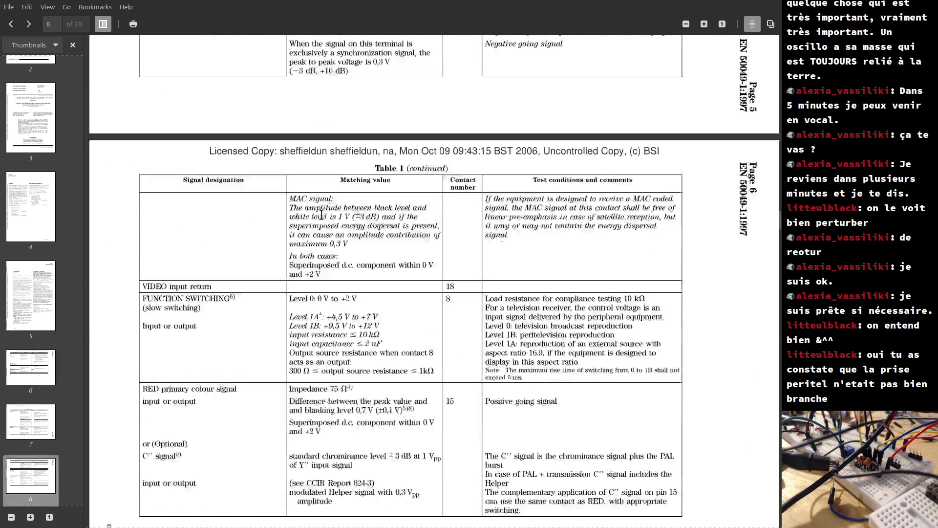
scroll(320, 214, "down", 15)
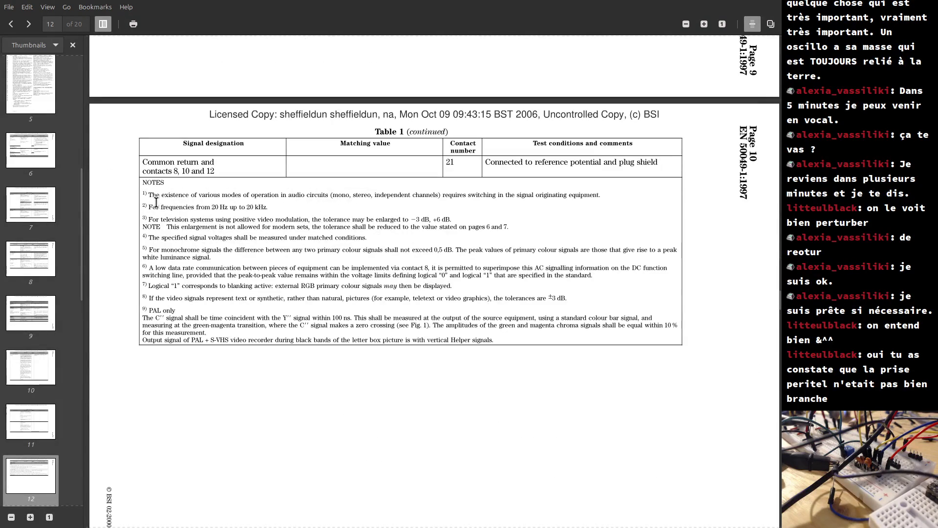
mouse_move(156, 207)
left_mouse_down()
mouse_move(362, 222)
mouse_move(350, 195)
mouse_move(350, 220)
mouse_move(250, 196)
mouse_move(277, 204)
left_mouse_up()
left_click(278, 204)
scroll(278, 204, "up", 15)
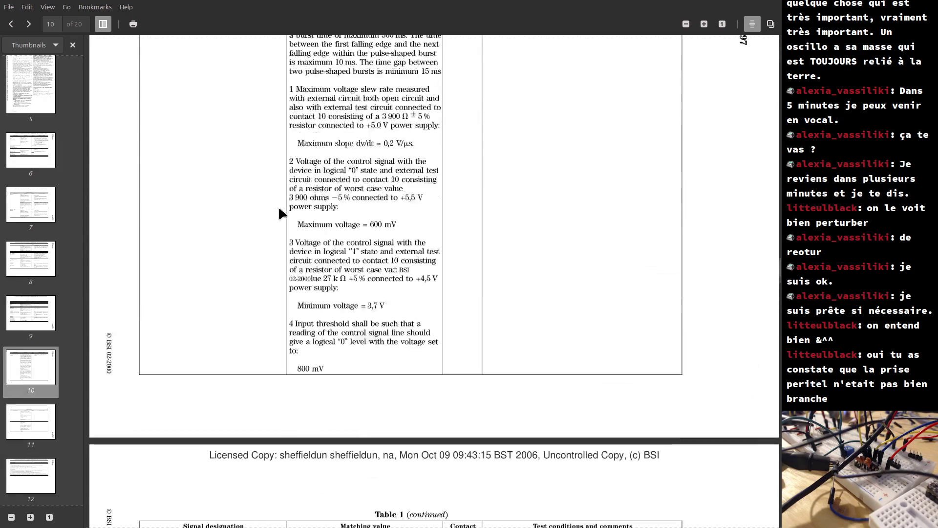
scroll(279, 211, "up", 15)
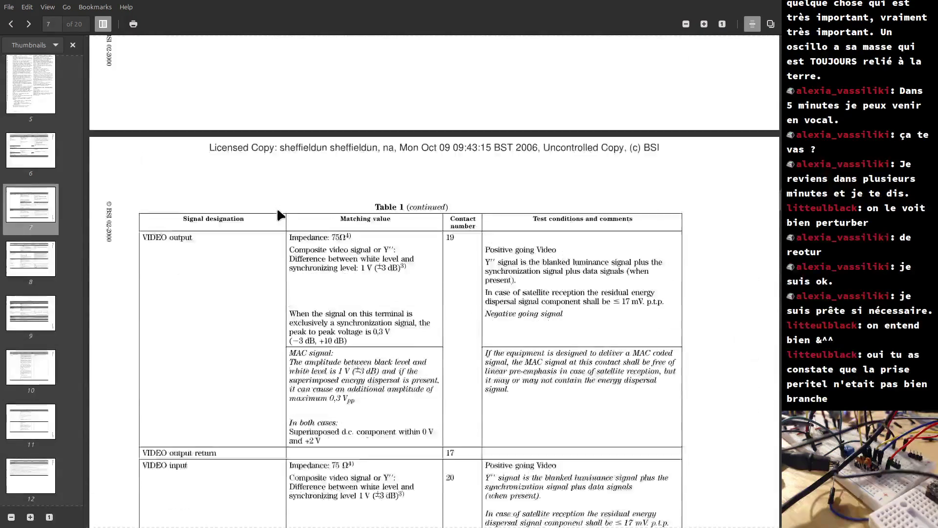
scroll(278, 211, "up", 8)
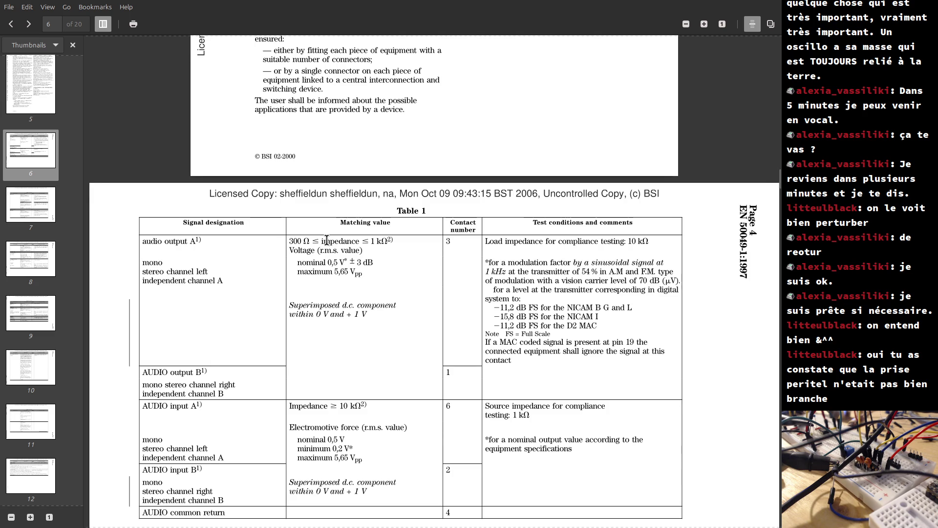
Highlight the audio output impedance and 10 kΩ load condition, then return to the Trans2600 schematic.
left_click_drag(289, 241, 407, 248)
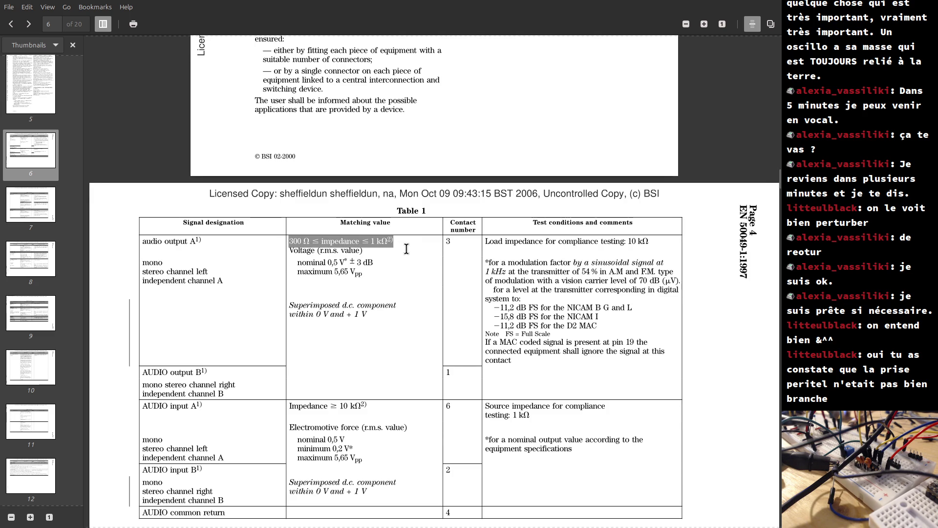
mouse_move(486, 242)
left_mouse_down()
mouse_move(653, 249)
mouse_move(677, 291)
mouse_move(660, 296)
left_mouse_up()
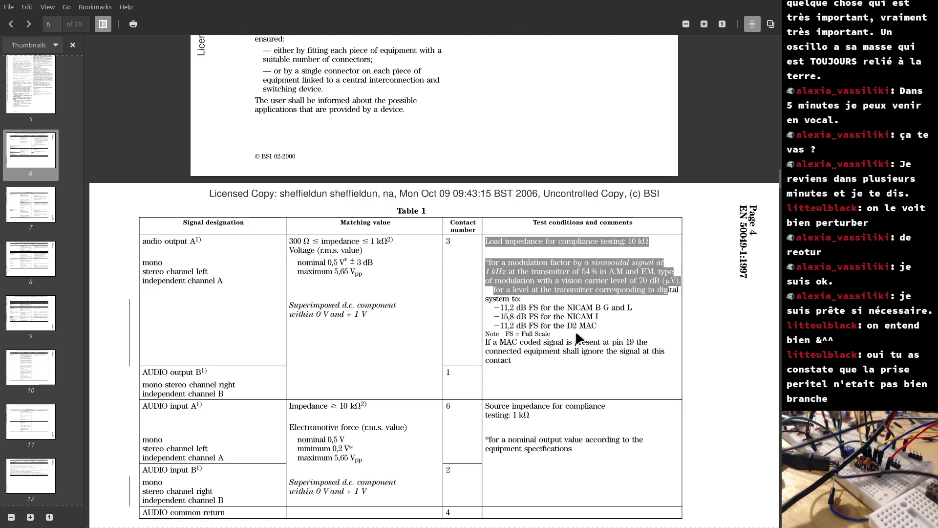
key("alt+Tab")
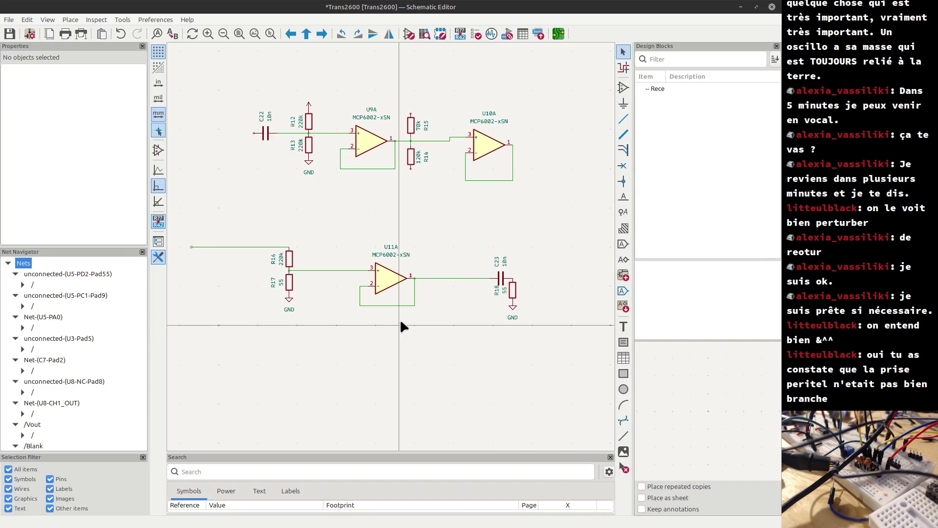
Change C23's value to 1uF.
double_click(505, 264)
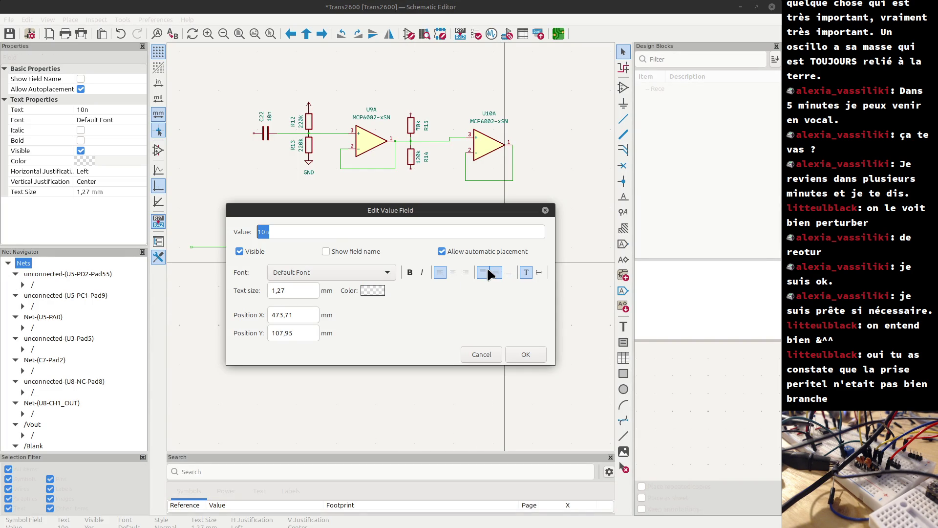
type("1uF")
key("Return")
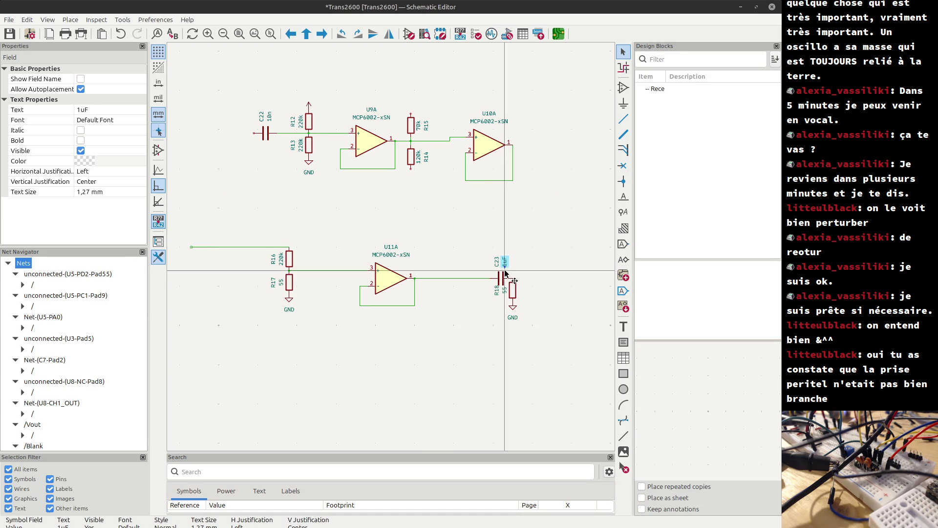
Move C23 left and wire its right pin to the top of R18.
left_click_drag(501, 281, 466, 283)
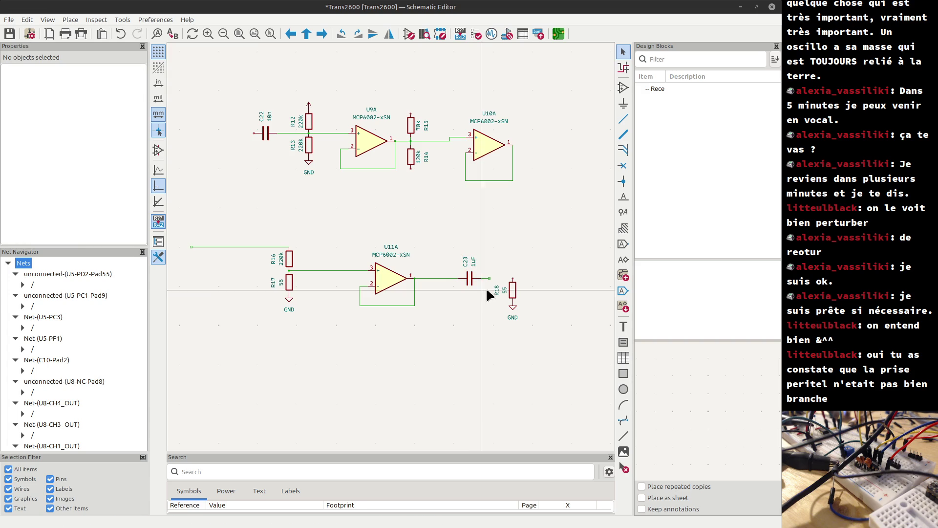
left_click(488, 277)
left_click(512, 278)
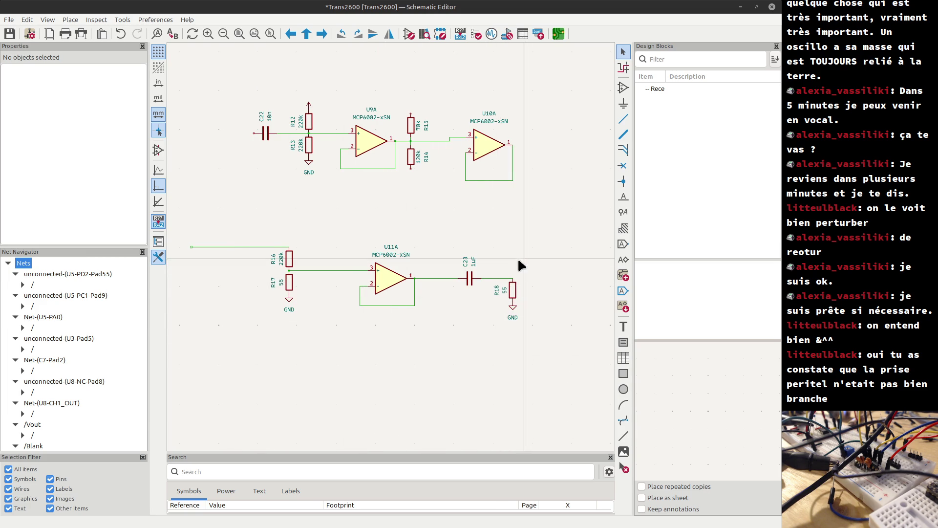
Select C23, then open the symbol chooser, which still shows the stm32g47 search.
scroll(471, 280, "up", 4)
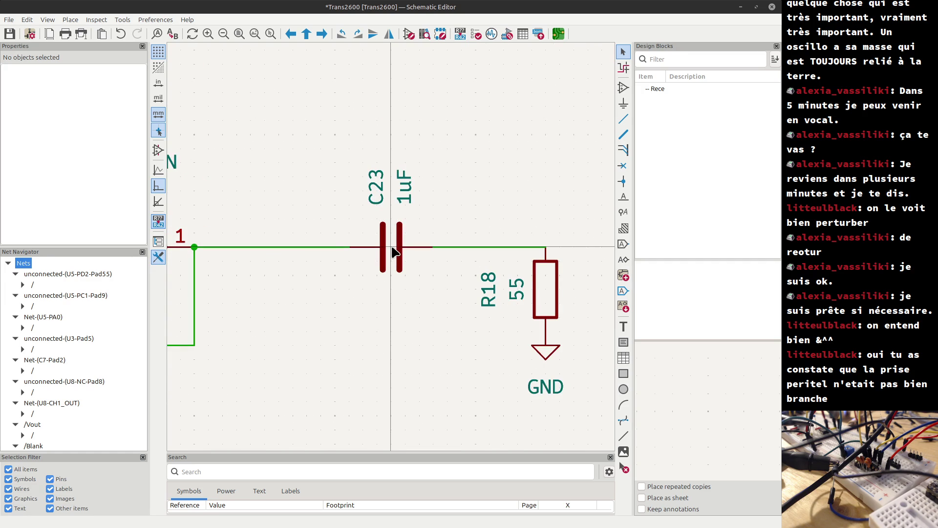
left_click(390, 248)
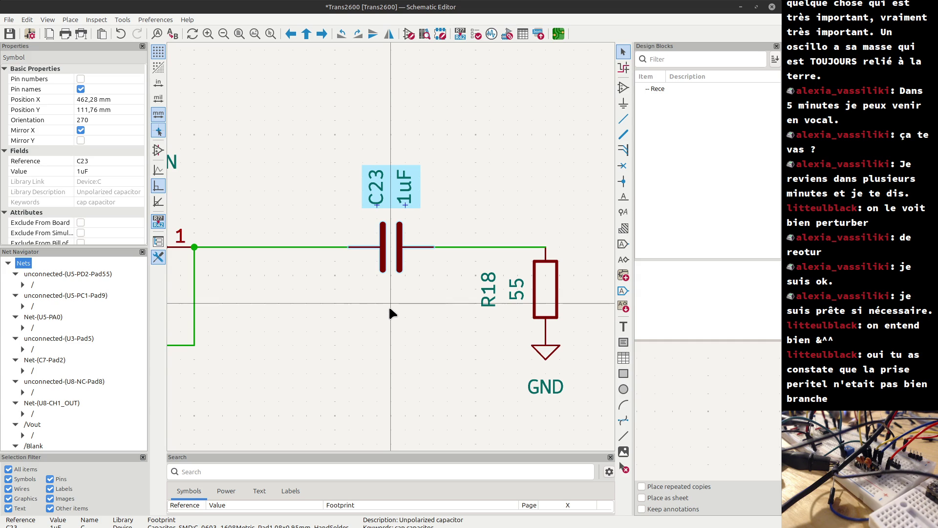
key("a")
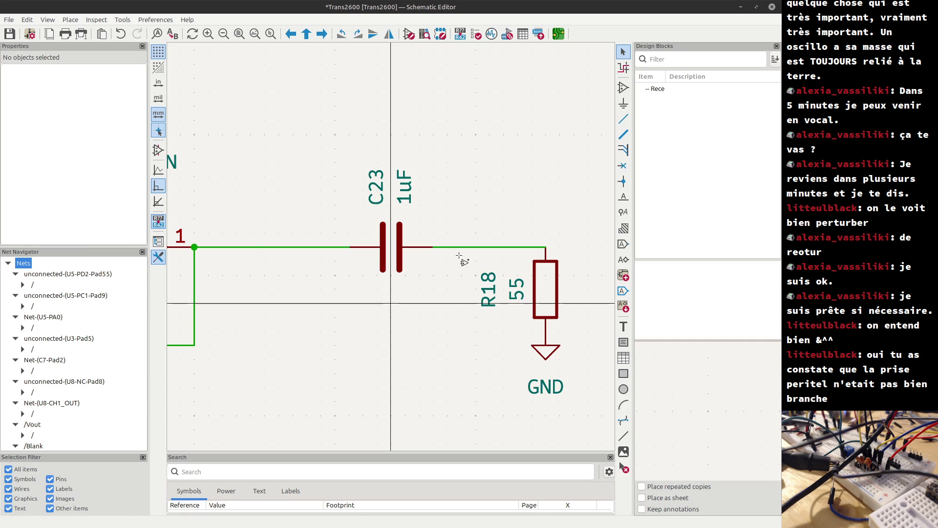
left_click(461, 286)
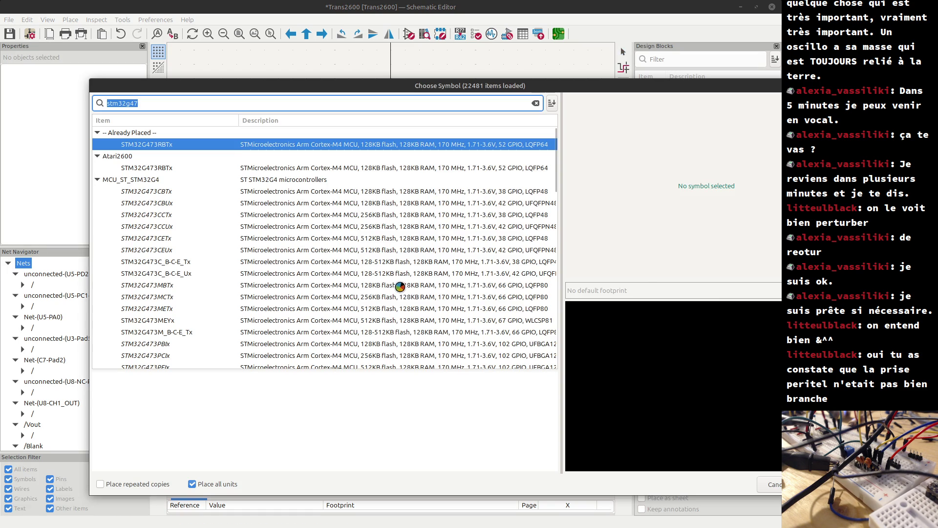
Briefly edit the stm32g47 search, then cancel the chooser without placing a symbol.
left_click(182, 103)
type("capaci")
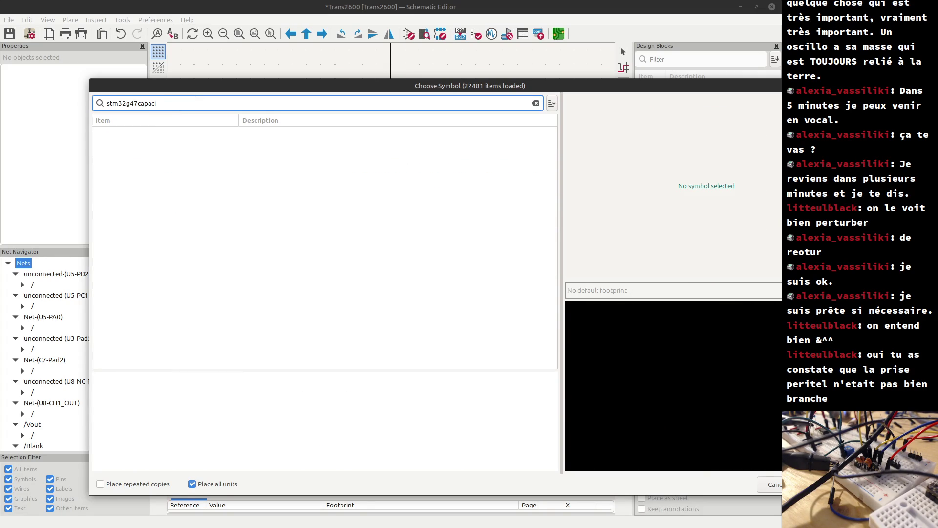
key("BackSpace")
key("BackSpace")
key("BackSpace")
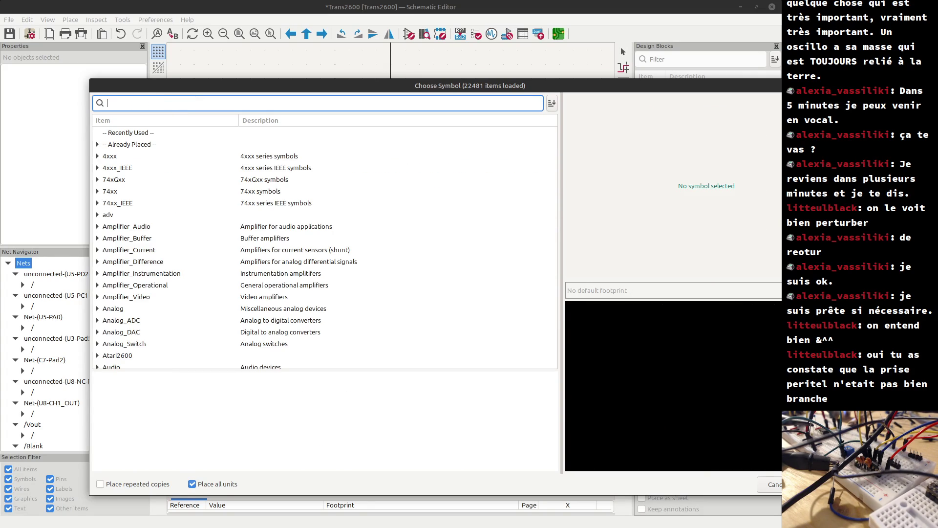
key("Escape")
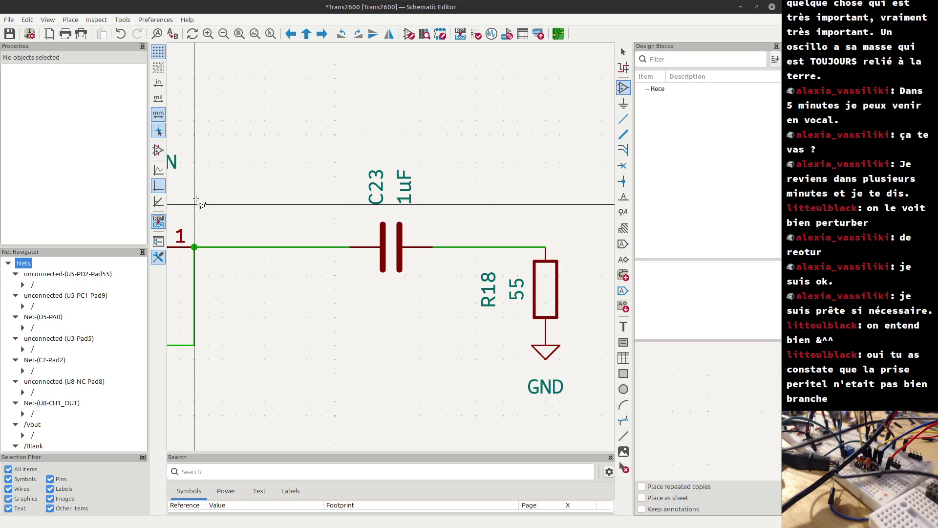
Start switching away from KiCad, cancel once, then switch to another application.
key("alt+Tab")
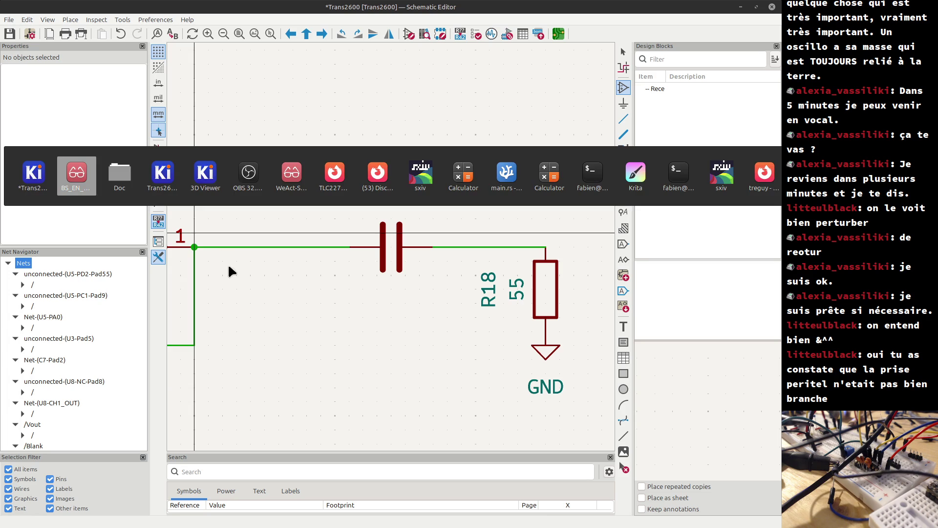
mouse_move(376, 175)
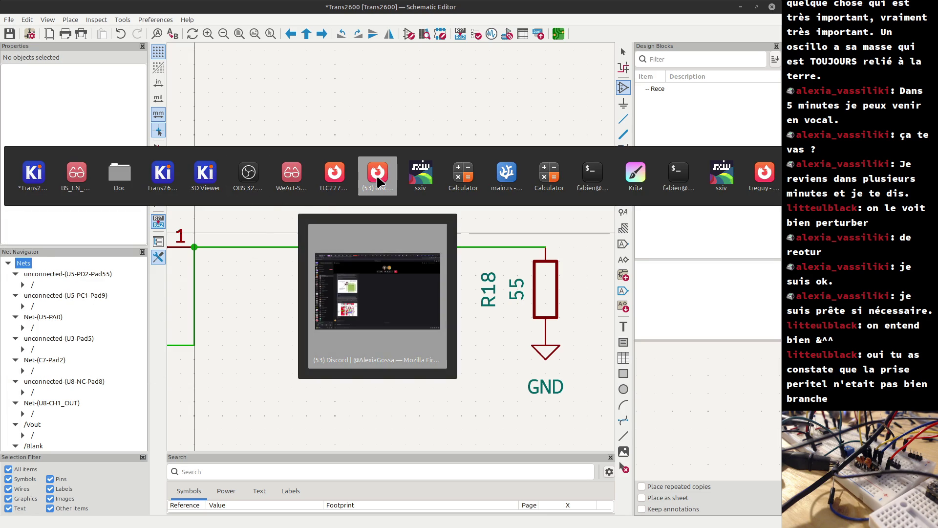
key("Escape")
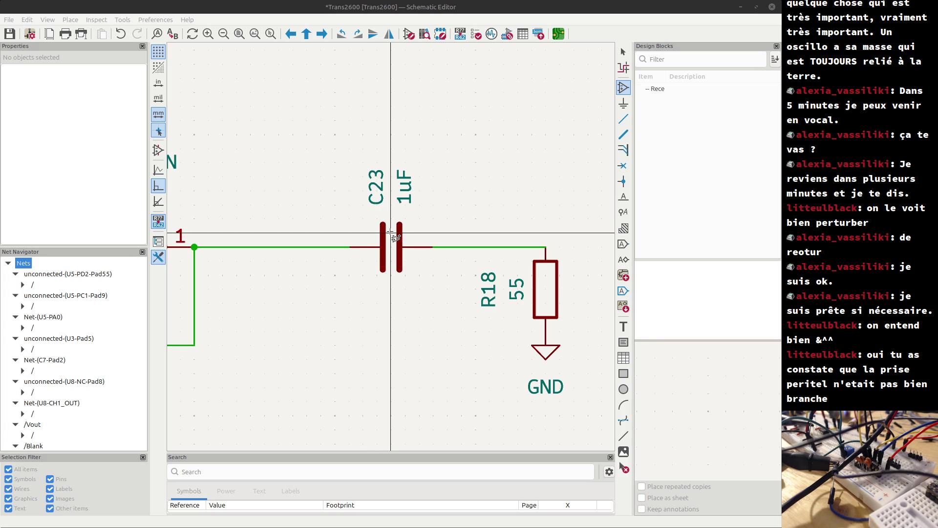
key("alt+Tab")
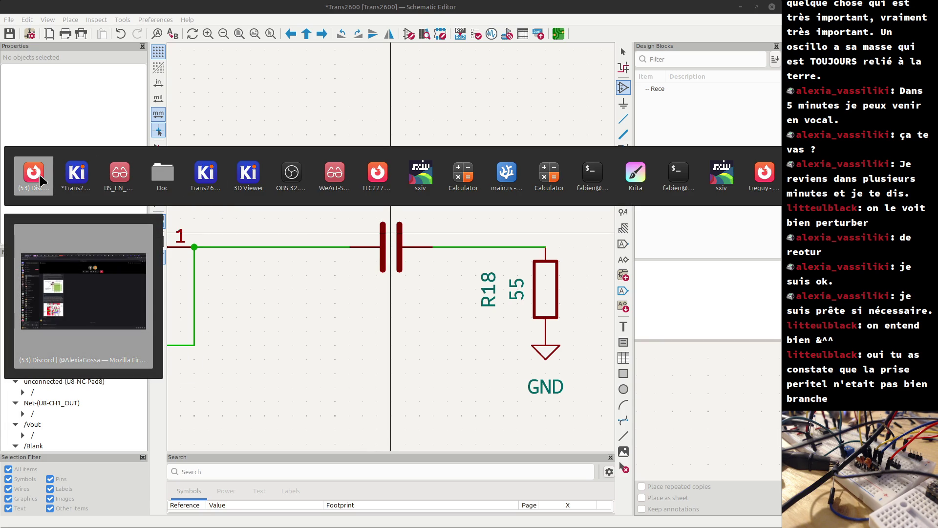
Go to the LCSC tab in Firefox and search for 'capacitor'.
left_click(378, 169)
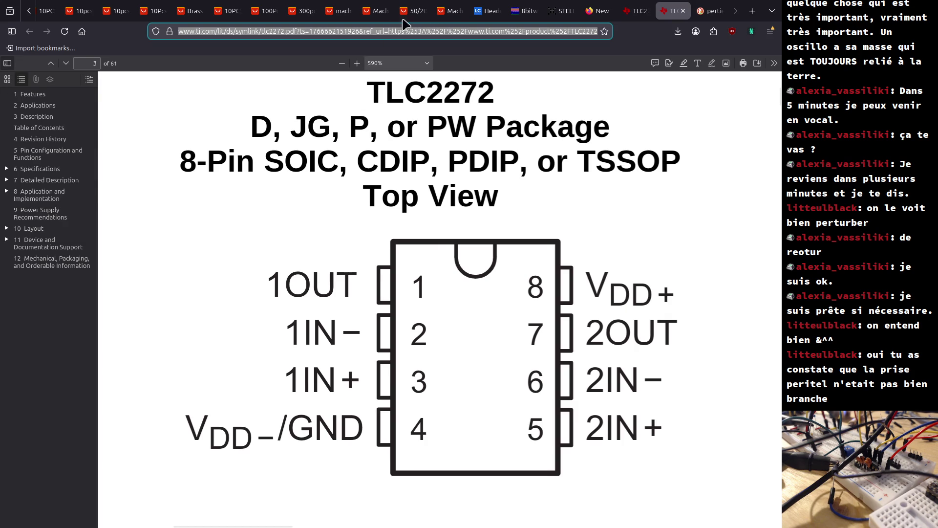
left_click(489, 11)
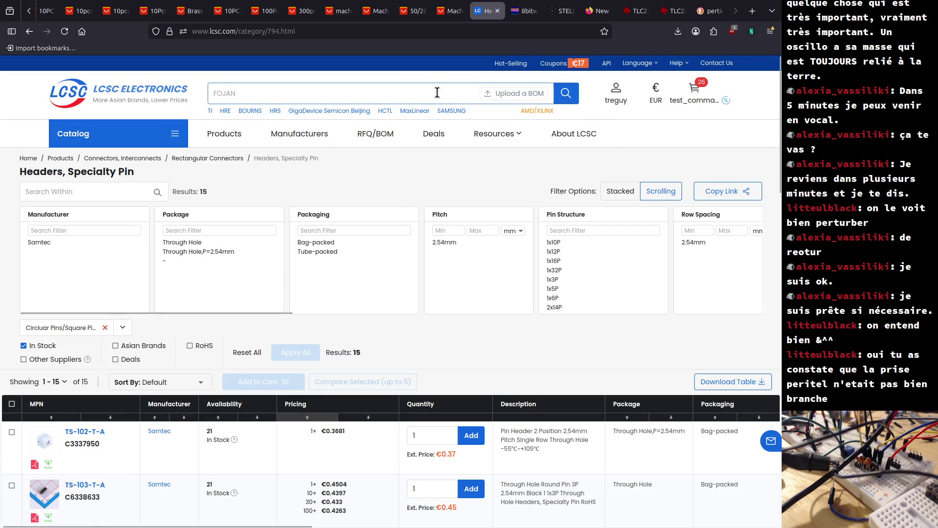
left_click(425, 98)
type("ca")
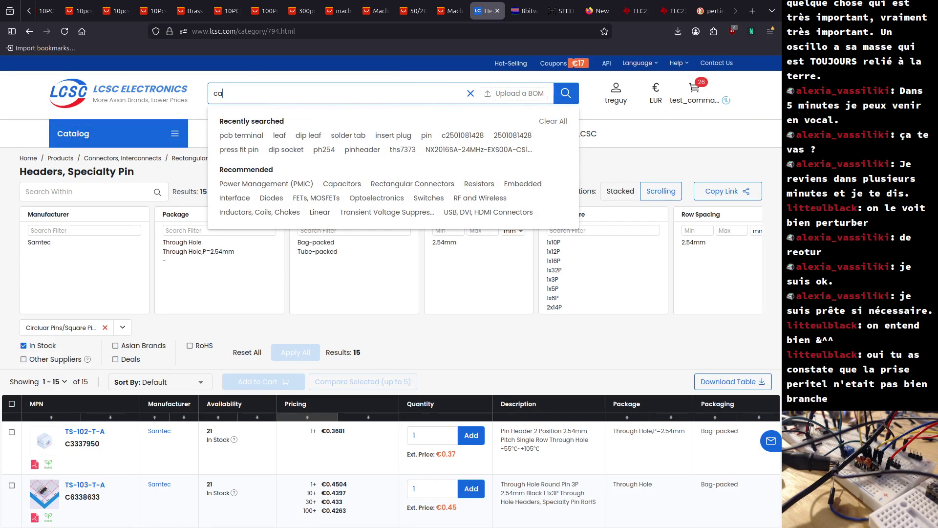
type("pacitor")
key("Return")
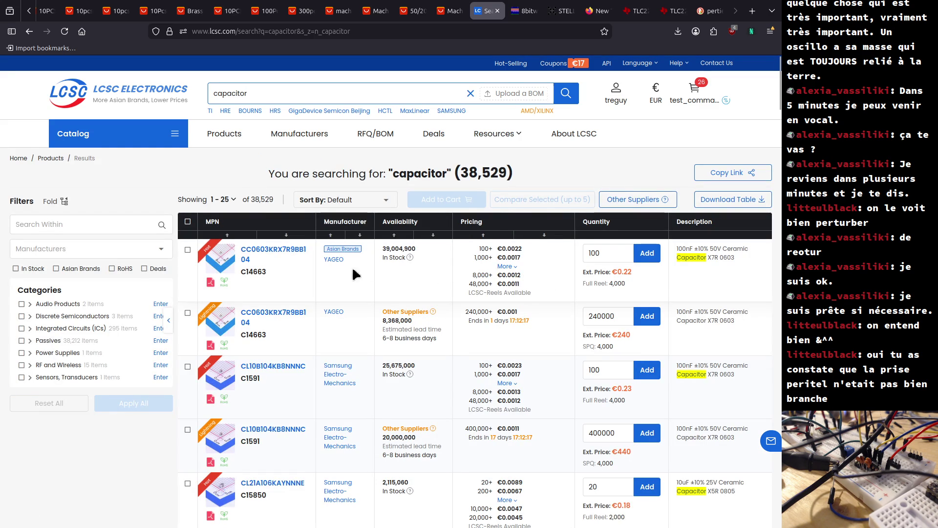
Open the Ceramic Capacitors category and filter it to the 0603 package.
left_click(274, 250)
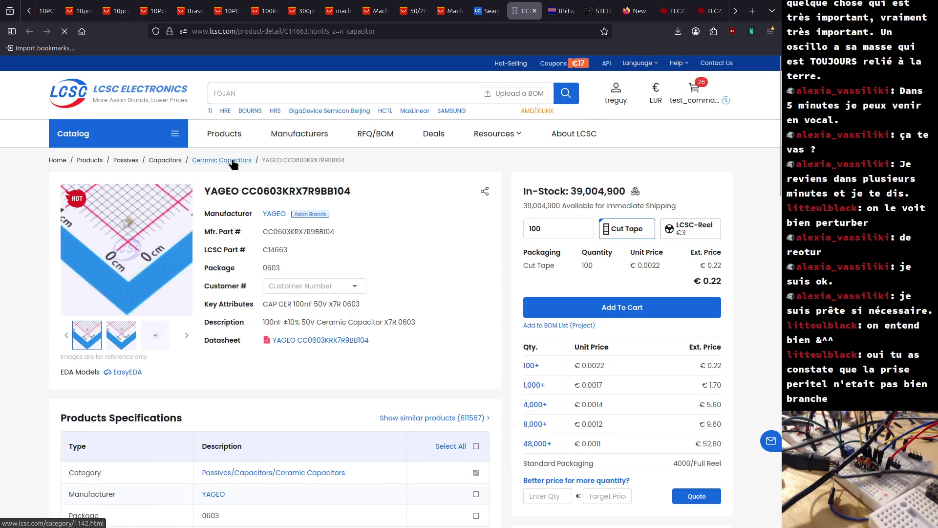
left_click(223, 162)
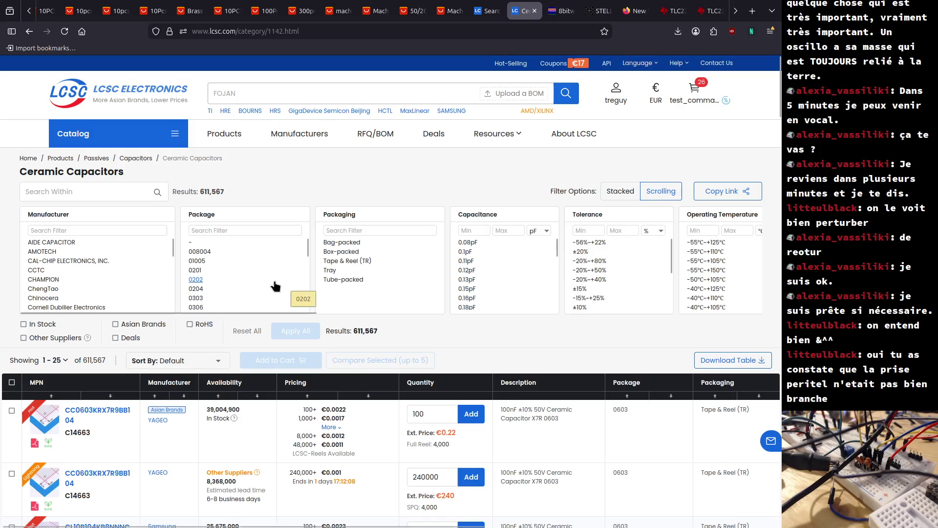
scroll(249, 281, "down", 3)
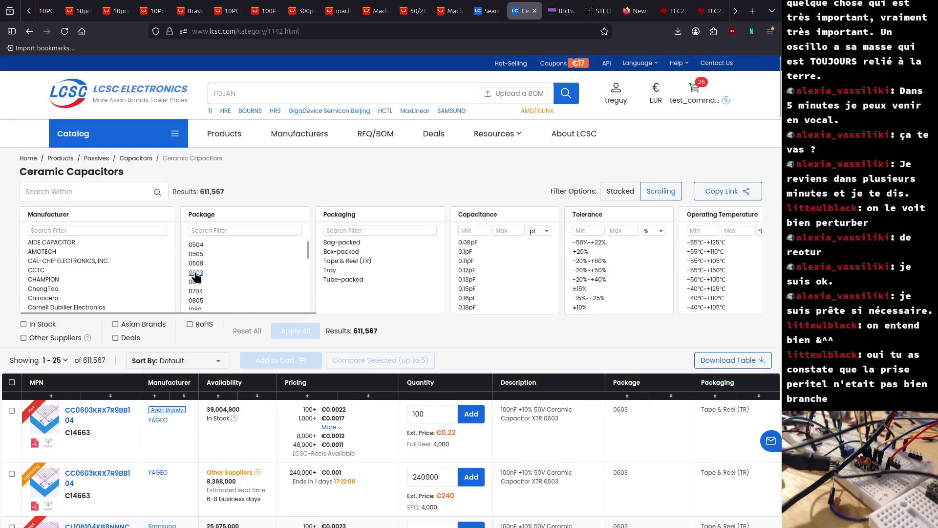
left_click(196, 273)
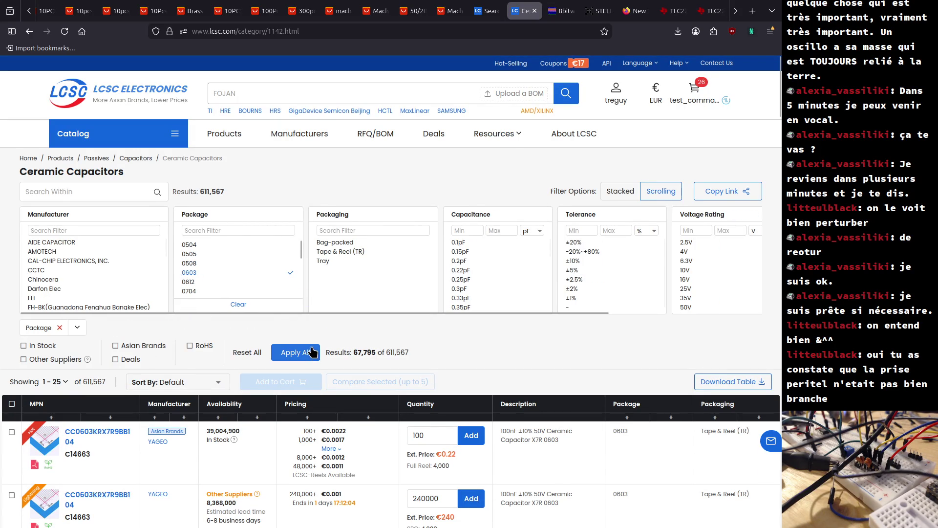
left_click(307, 351)
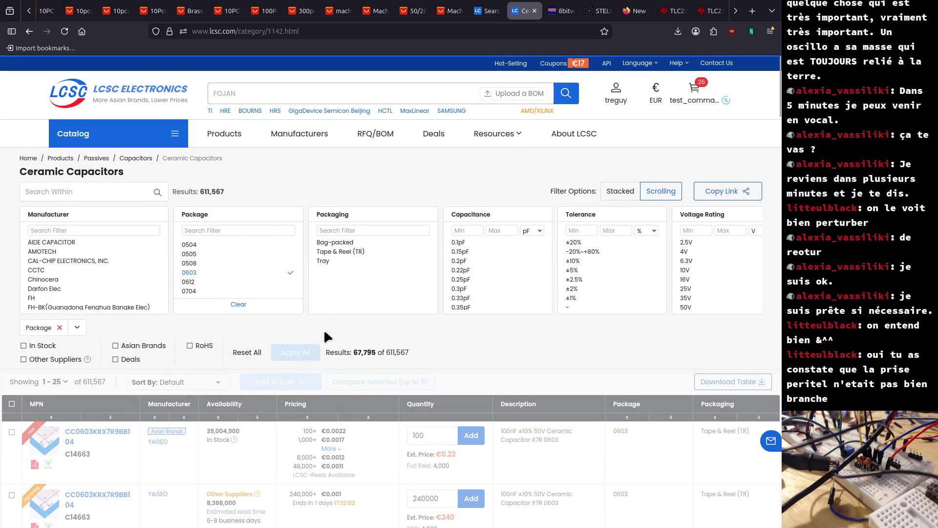
Add a 1uF capacitance filter and limit results to in-stock parts.
left_click(540, 233)
left_click(533, 277)
left_click(465, 230)
type("1")
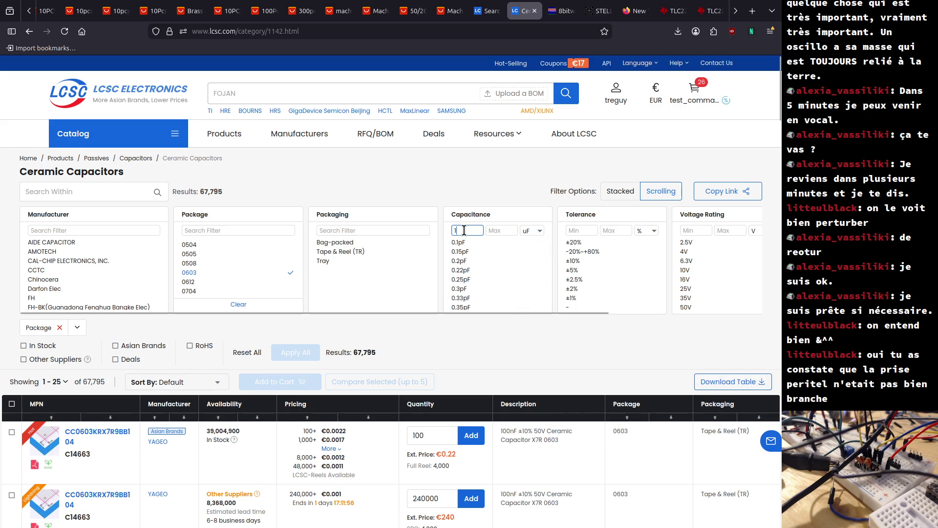
left_click(462, 243)
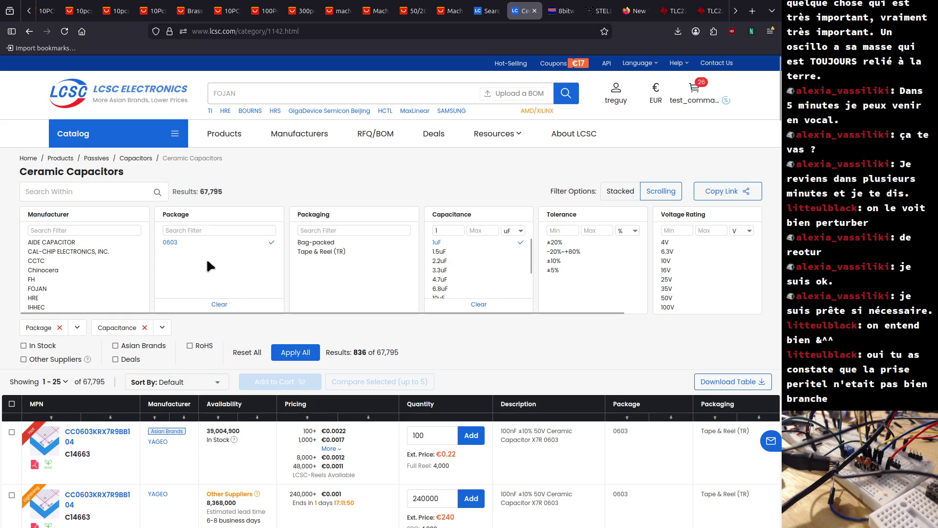
left_click(301, 360)
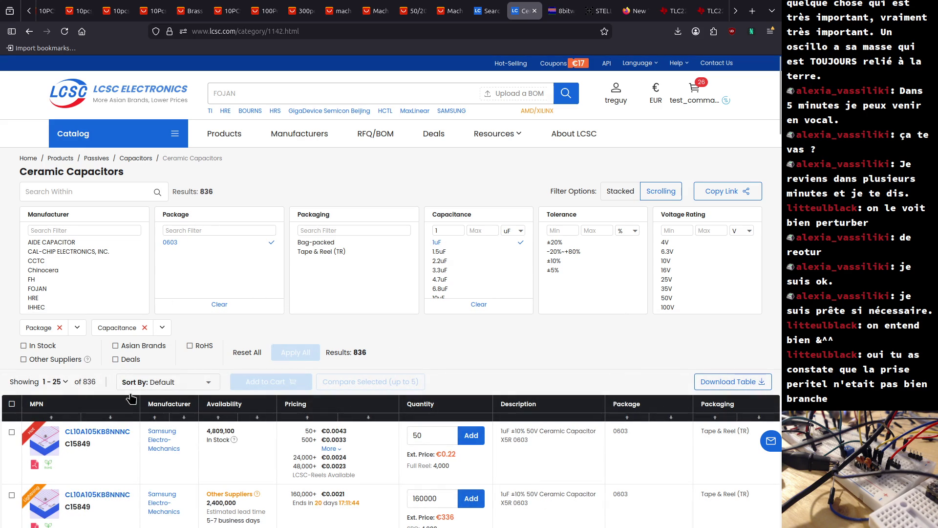
left_click(23, 345)
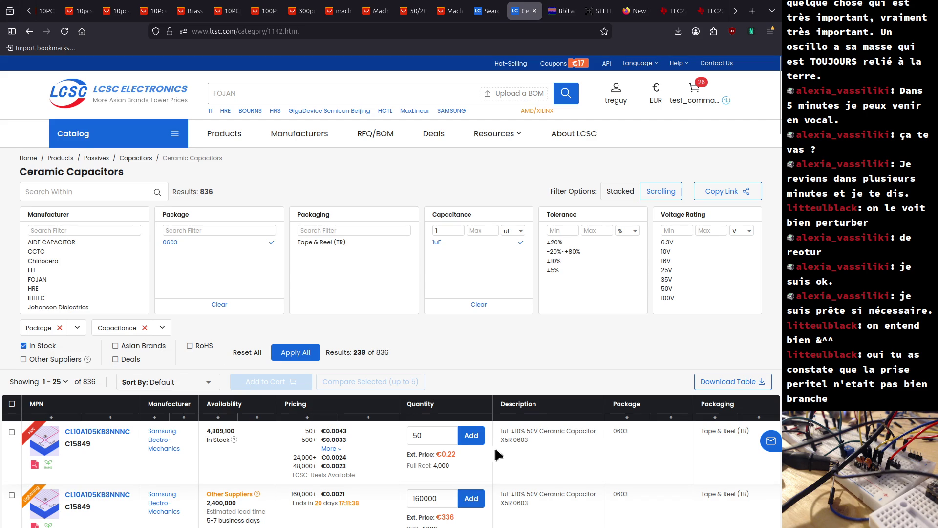
scroll(529, 431, "down", 5)
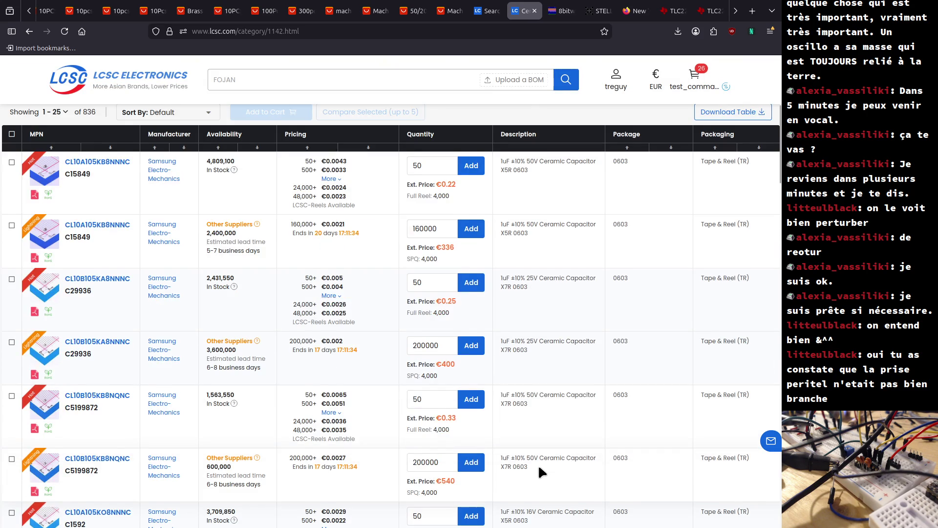
Review the 0603 1uF results and select Samsung Electro-Mechanics on the top C15849 listing.
scroll(538, 464, "down", 4)
scroll(539, 468, "down", 7)
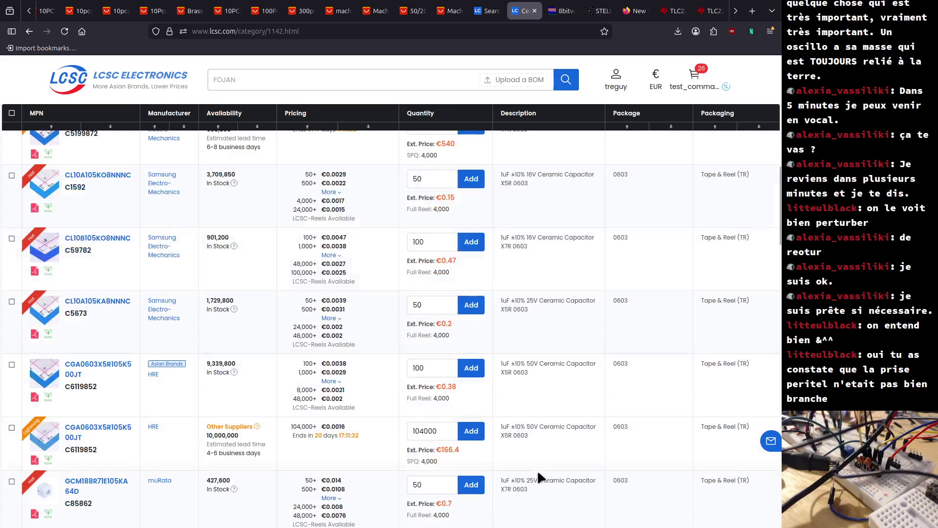
scroll(535, 479, "down", 3)
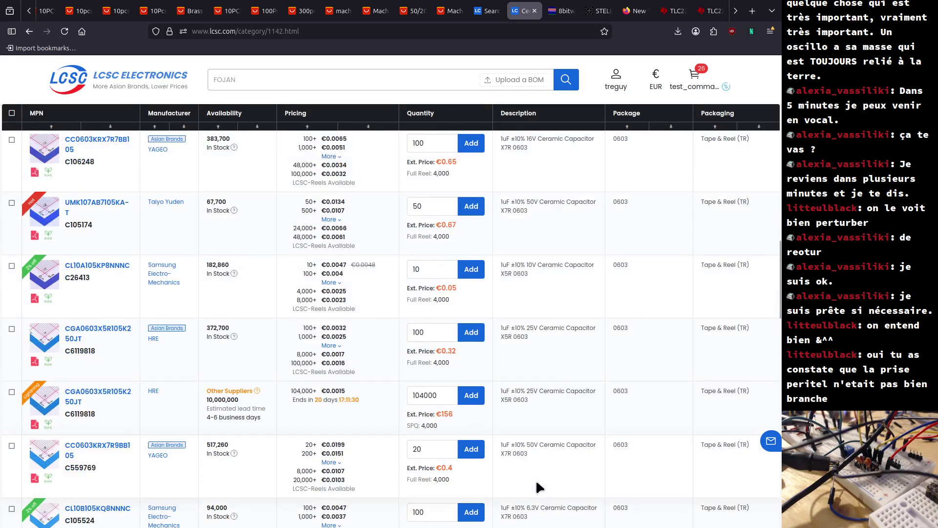
scroll(535, 479, "up", 5)
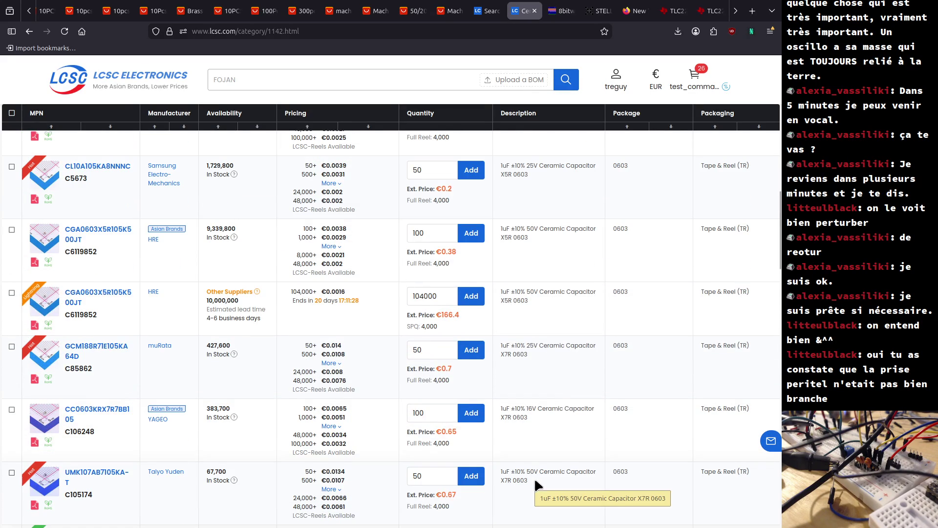
scroll(535, 477, "up", 10)
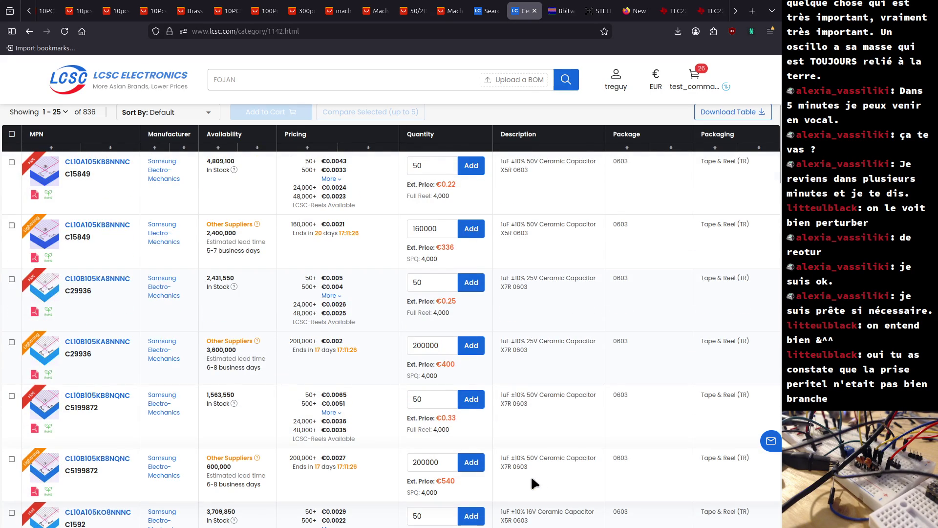
scroll(531, 476, "up", 5)
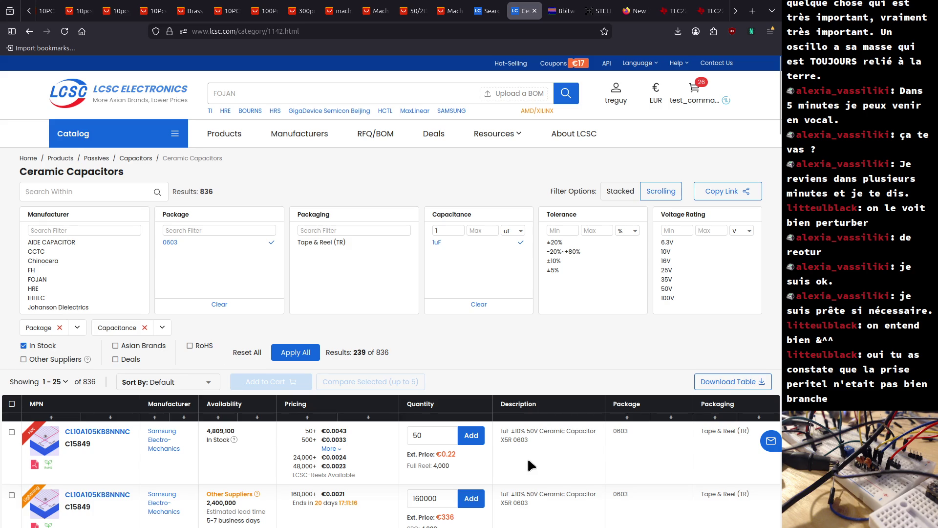
scroll(538, 457, "right", 5)
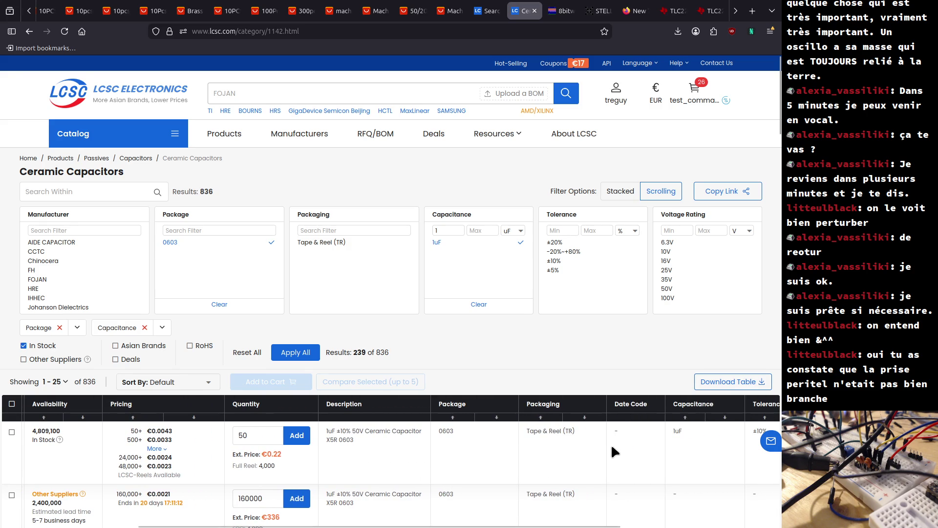
scroll(511, 447, "left", 5)
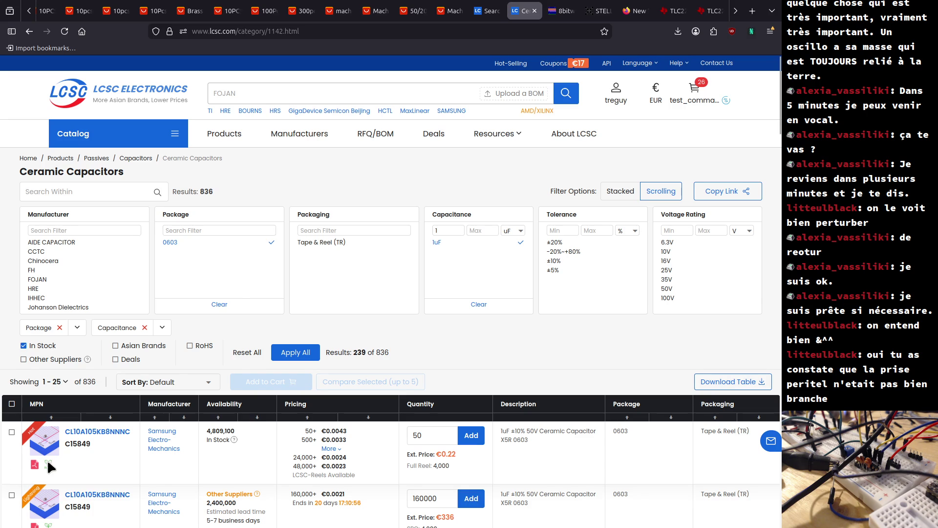
left_click_drag(176, 447, 145, 429)
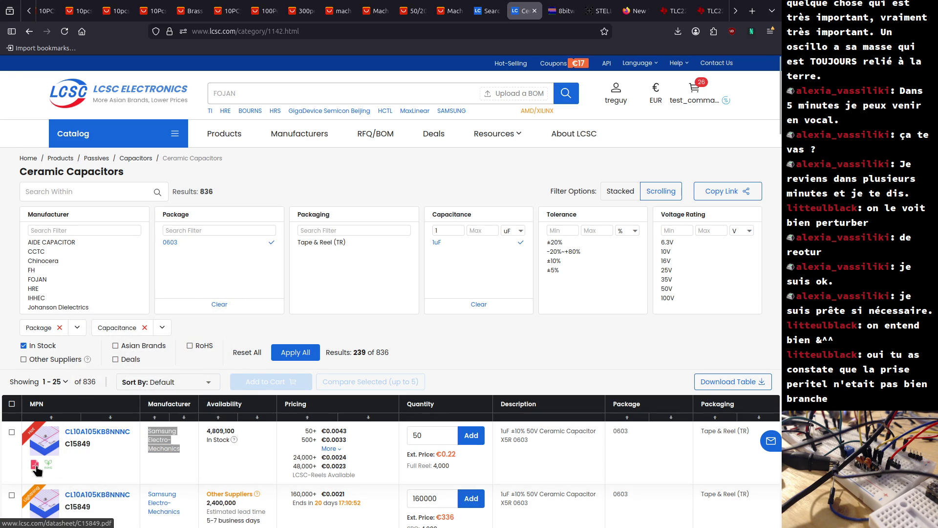
Open the C15849 Samsung datasheet PDF and scroll to its contents page.
left_click(36, 467)
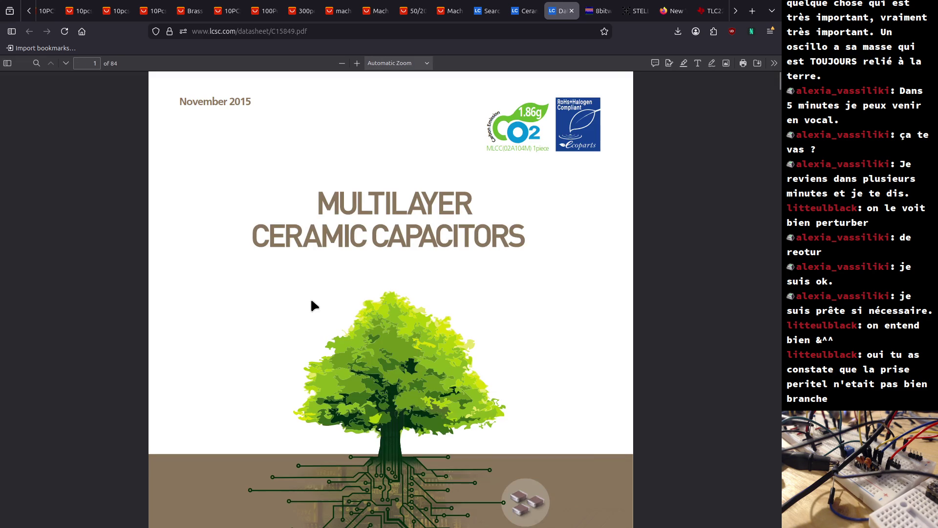
scroll(313, 304, "down", 10)
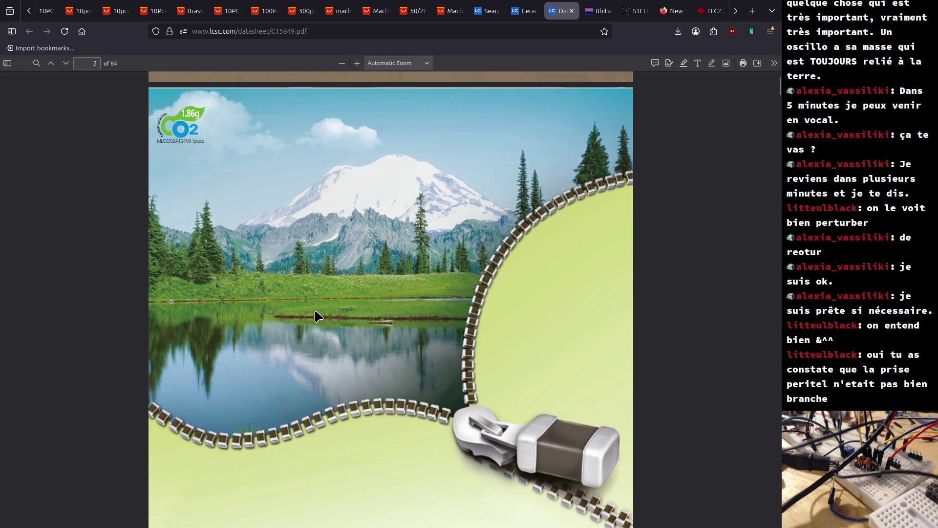
scroll(315, 316, "down", 10)
scroll(315, 316, "down", 5)
scroll(315, 317, "up", 10)
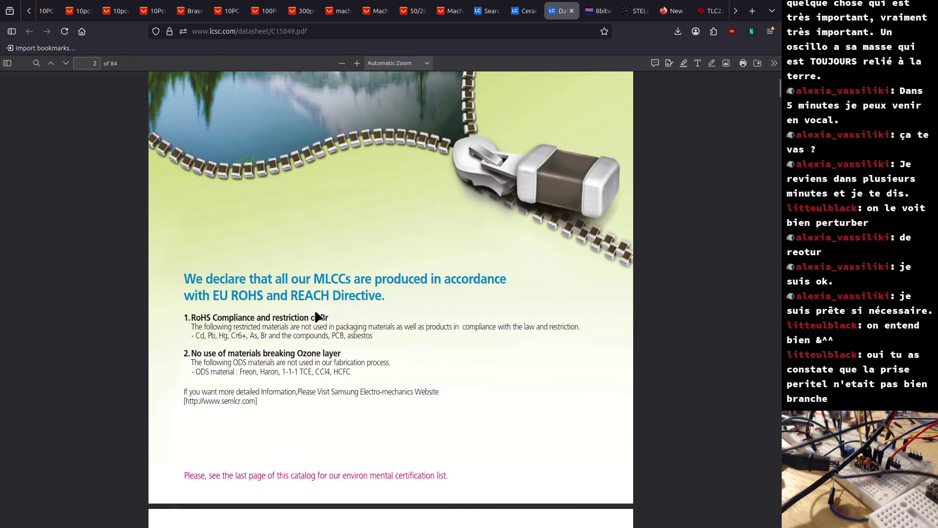
scroll(317, 317, "down", 15)
scroll(318, 319, "down", 5)
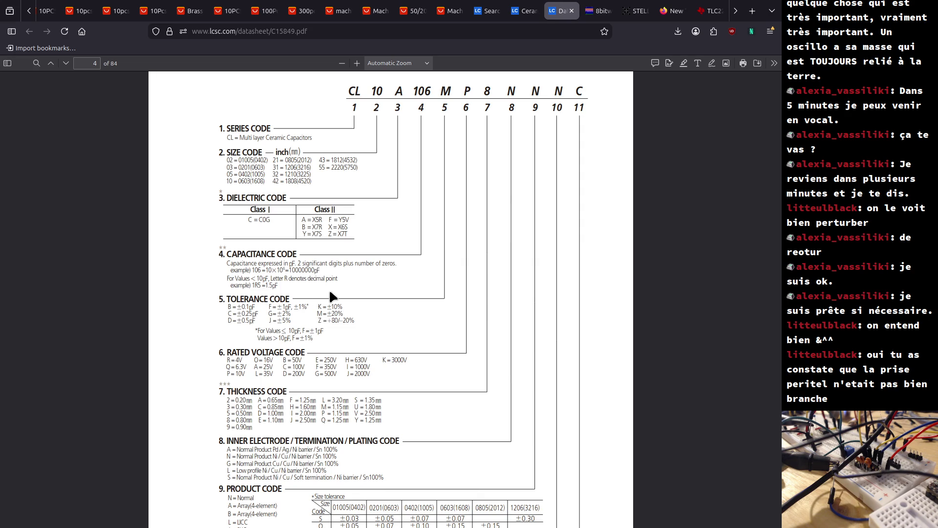
scroll(330, 293, "up", 20)
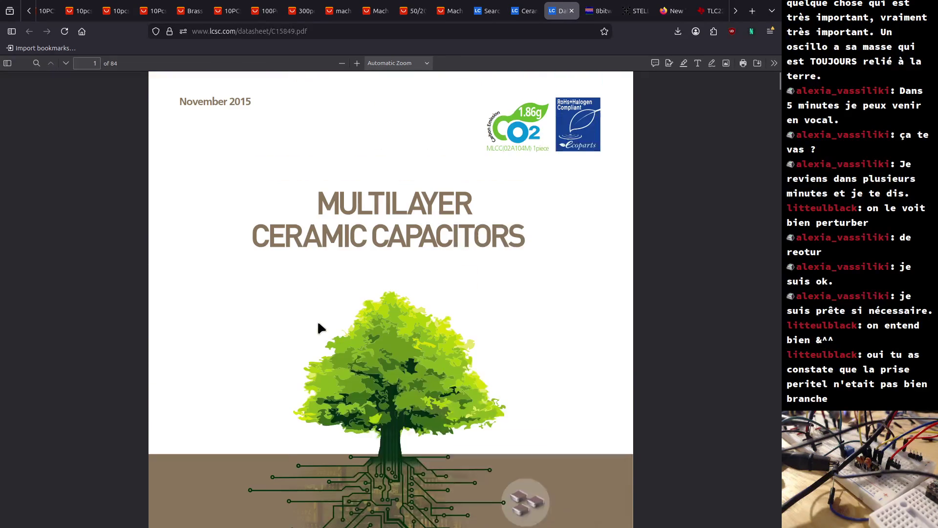
Search the datasheet for 'lead', which finds nothing, and reopen the search bar.
key("ctrl+f")
type("lead")
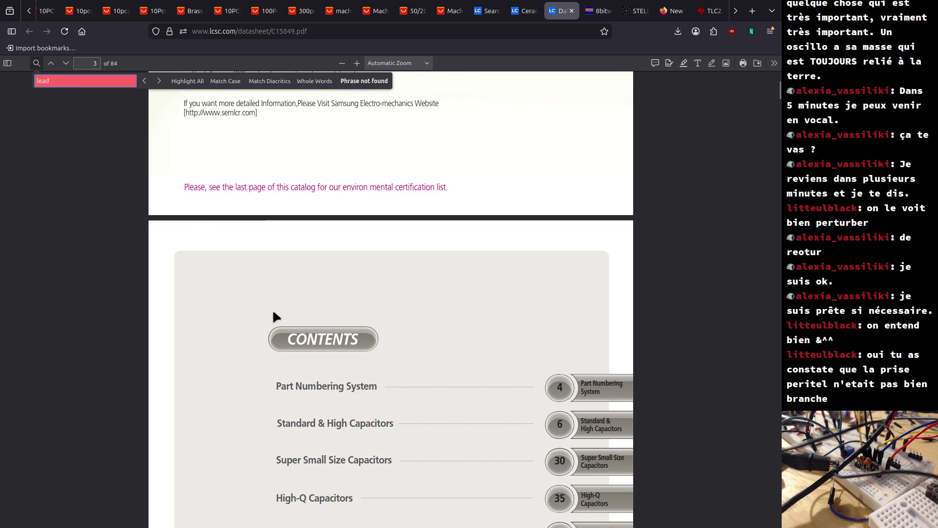
key("Escape")
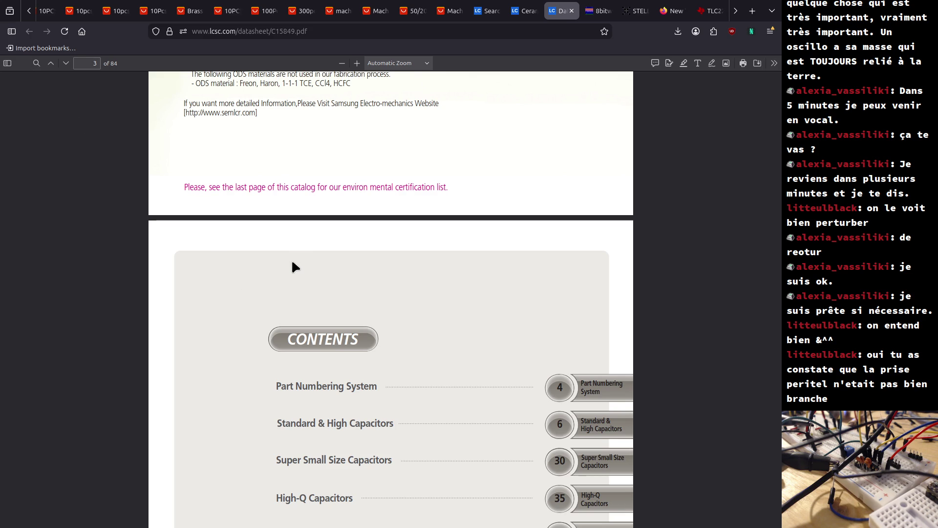
key("ctrl+f")
Search 'solde' and select page 30's lines saying 02 and 03 series suit reflow soldering only.
type("solde")
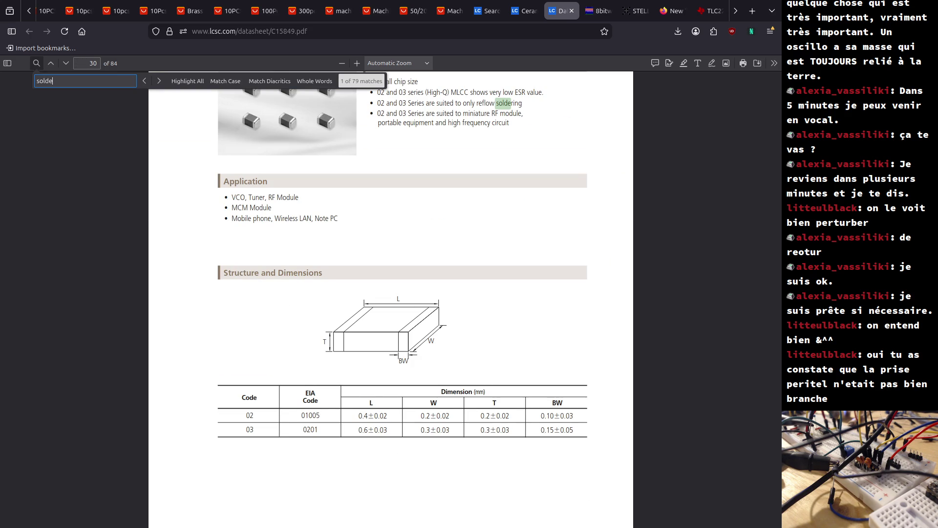
left_click_drag(389, 101, 473, 108)
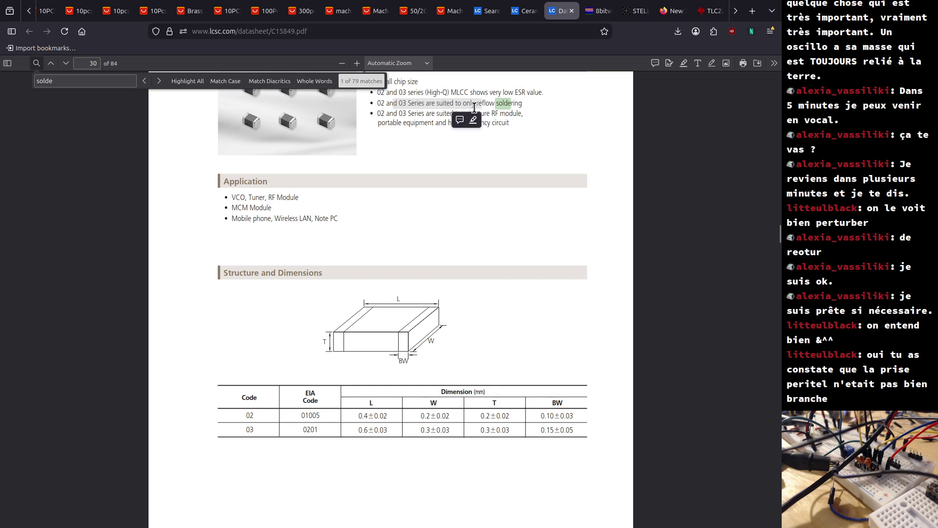
left_click(494, 103)
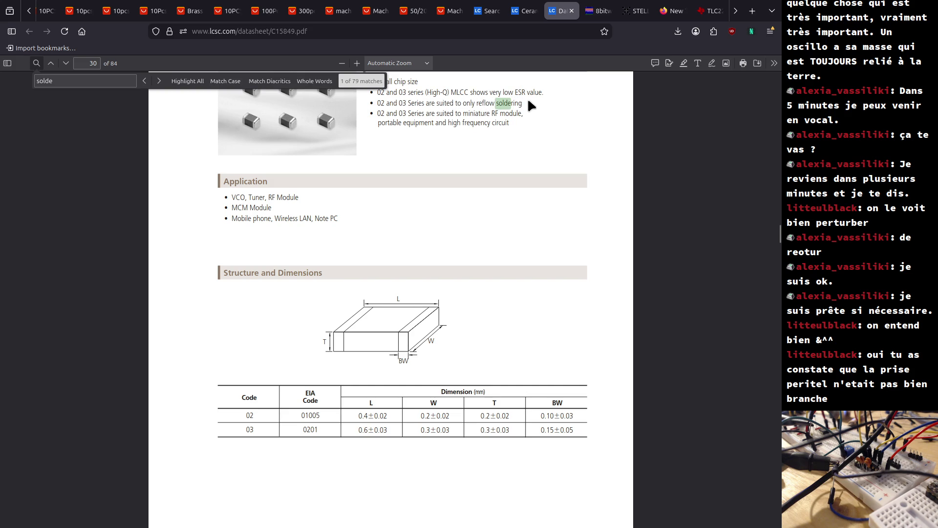
mouse_move(523, 98)
left_mouse_down()
mouse_move(436, 103)
mouse_move(493, 103)
left_mouse_up()
scroll(478, 142, "up", 5)
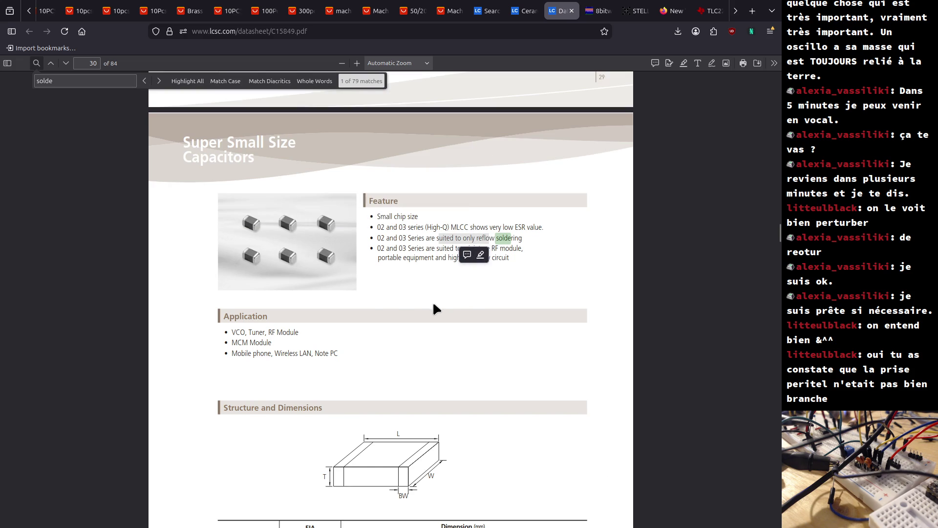
left_click(468, 237)
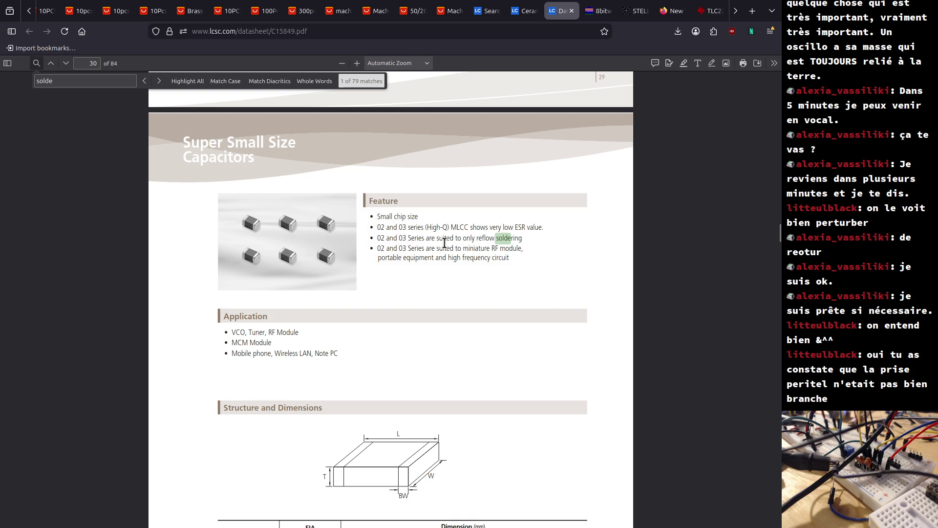
left_click_drag(467, 236, 532, 239)
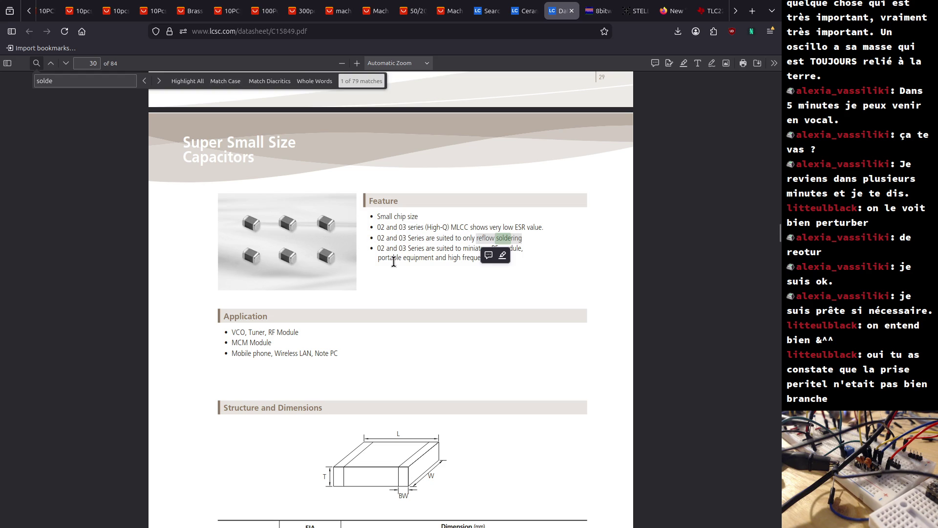
scroll(394, 261, "up", 10)
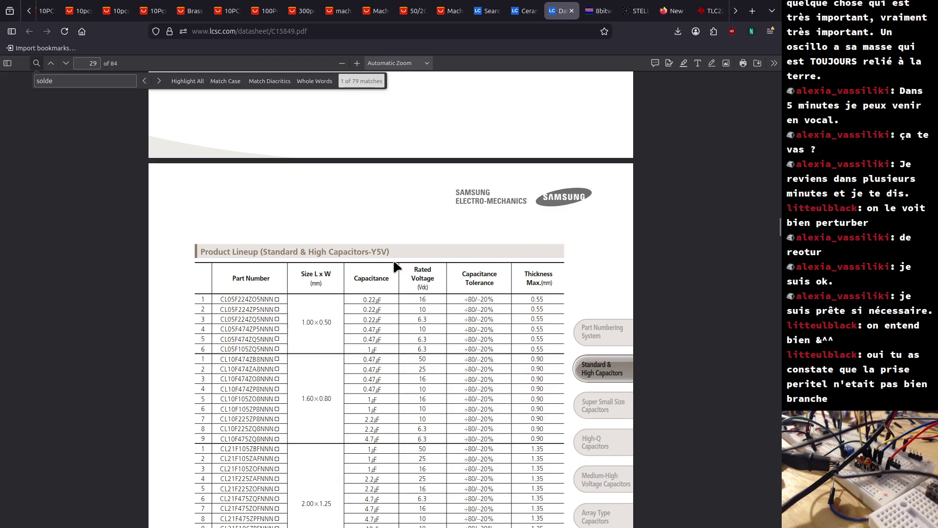
Scroll the datasheet up past the product tables back to its page 1 cover.
scroll(393, 262, "down", 5)
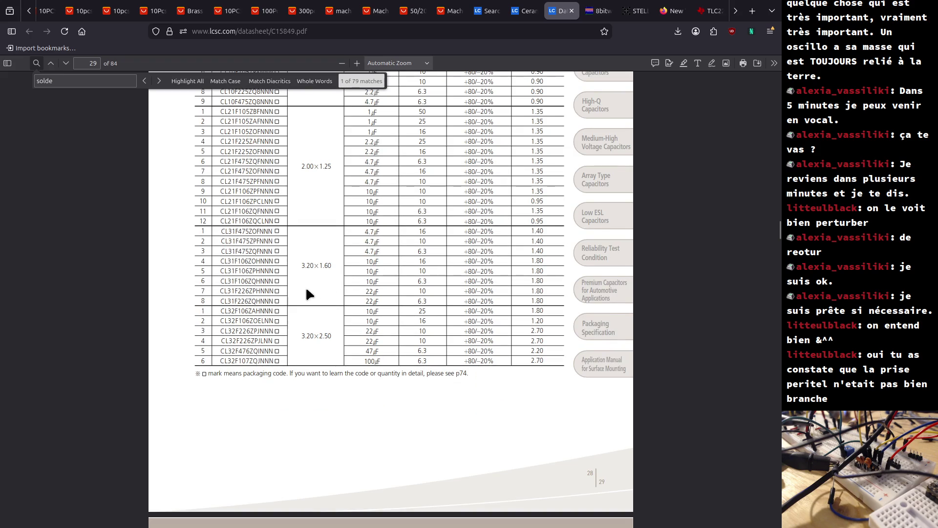
scroll(250, 331, "up", 8)
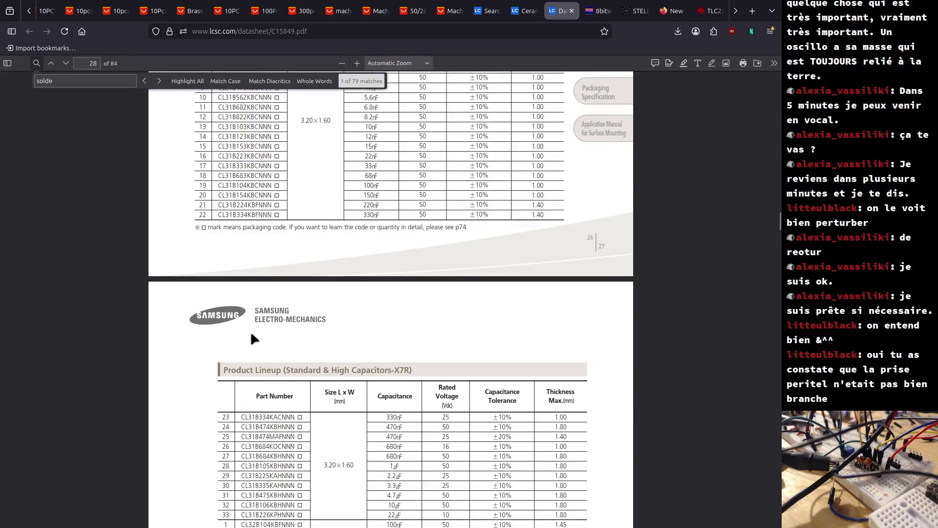
scroll(250, 330, "up", 8)
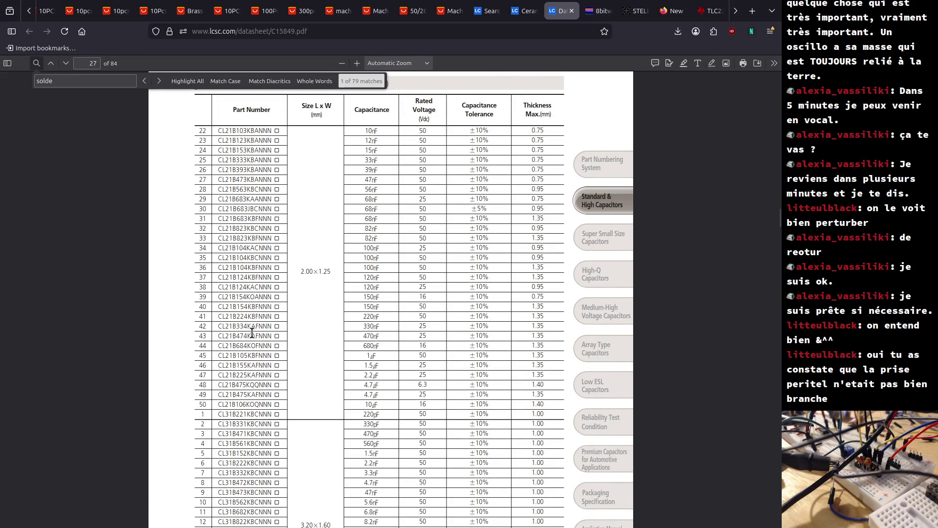
scroll(252, 332, "up", 20)
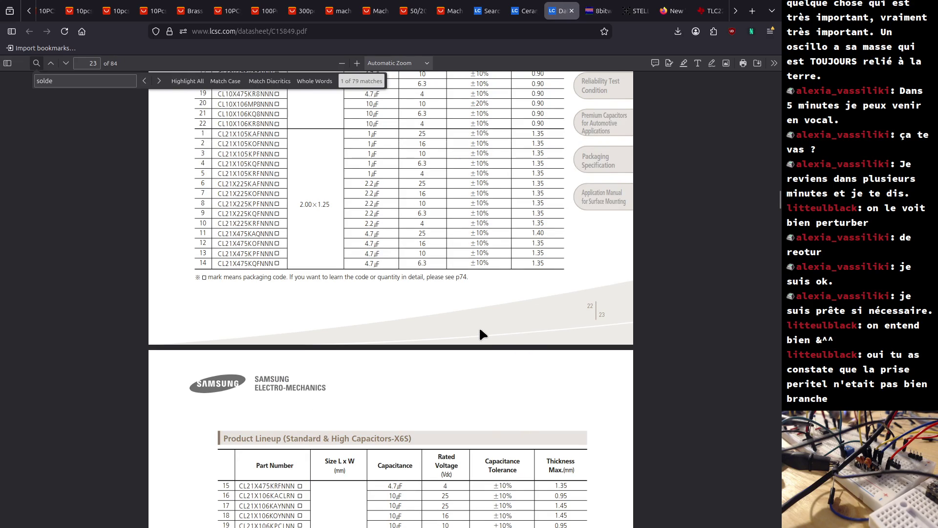
scroll(480, 330, "down", 2)
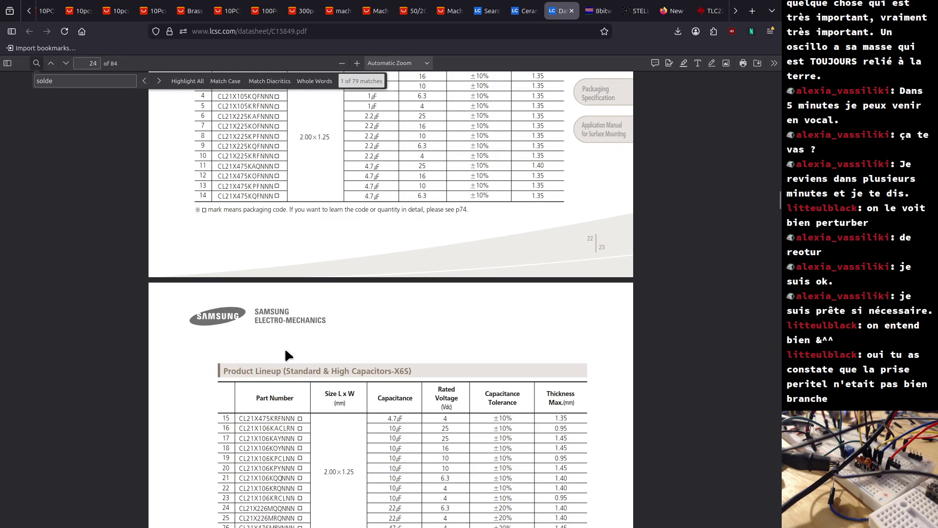
scroll(376, 339, "up", 2)
middle_click(374, 335)
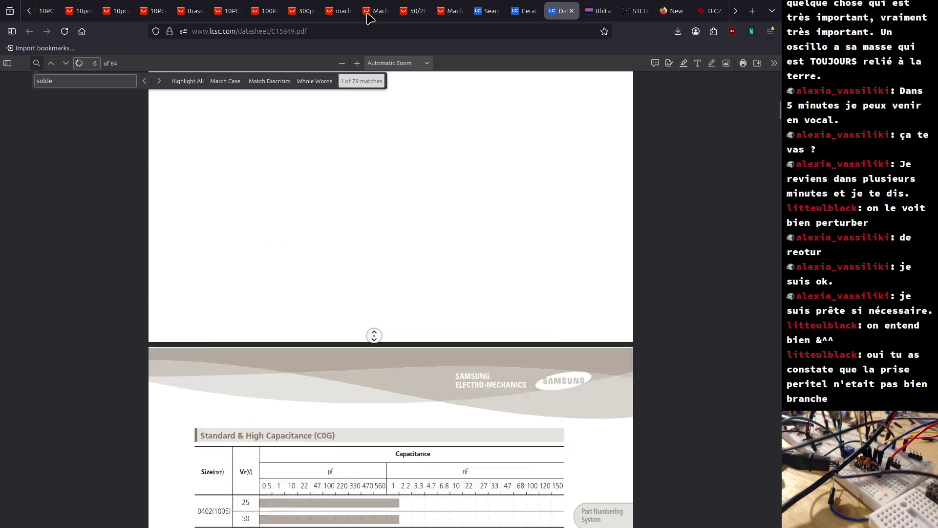
middle_click(381, 254)
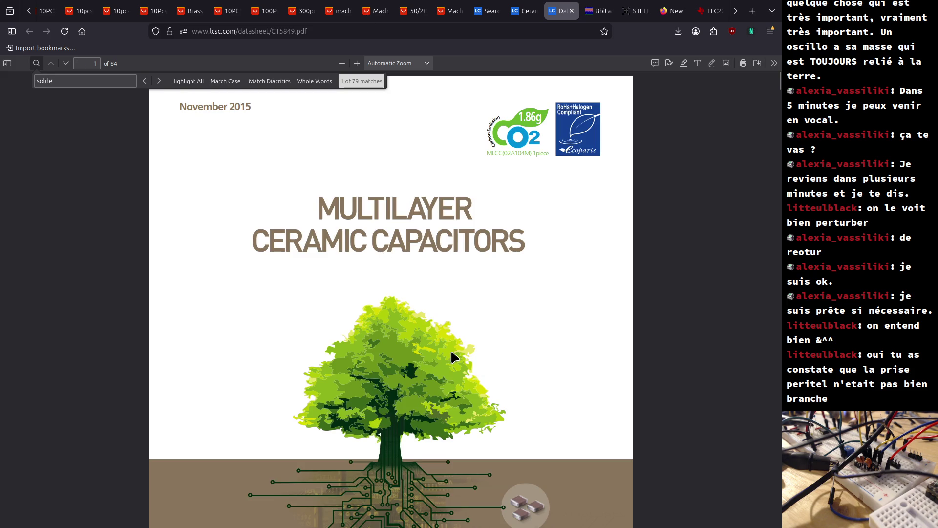
Return the rotated cover page to normal portrait orientation and select the old search term 'solde'.
key("r")
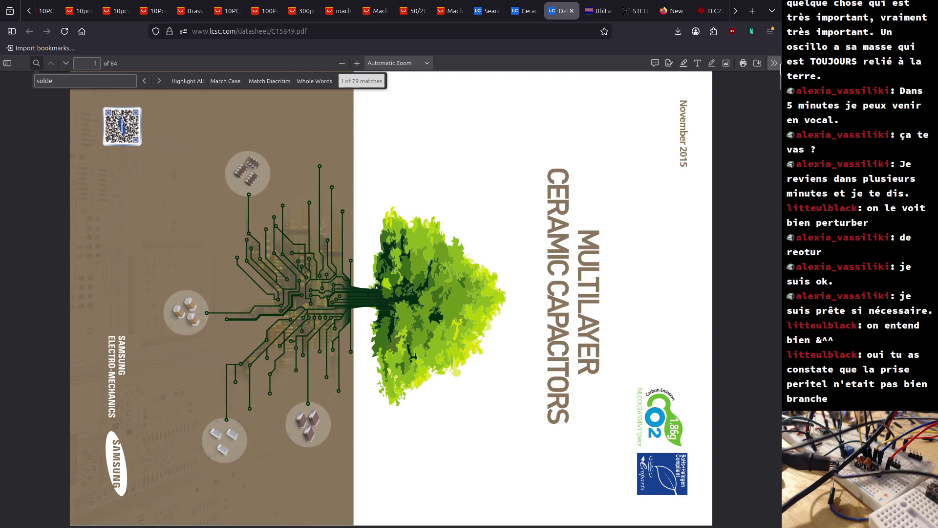
left_click(774, 63)
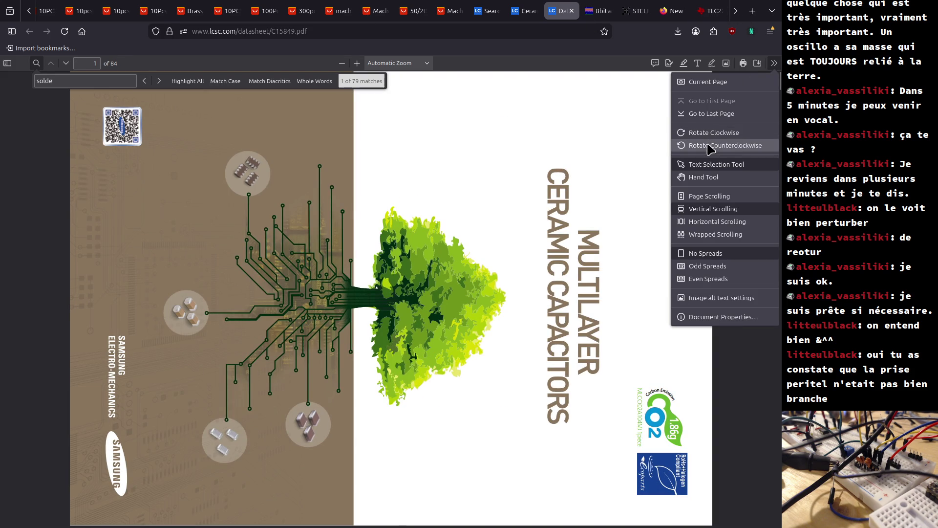
left_click(708, 145)
left_click(96, 106)
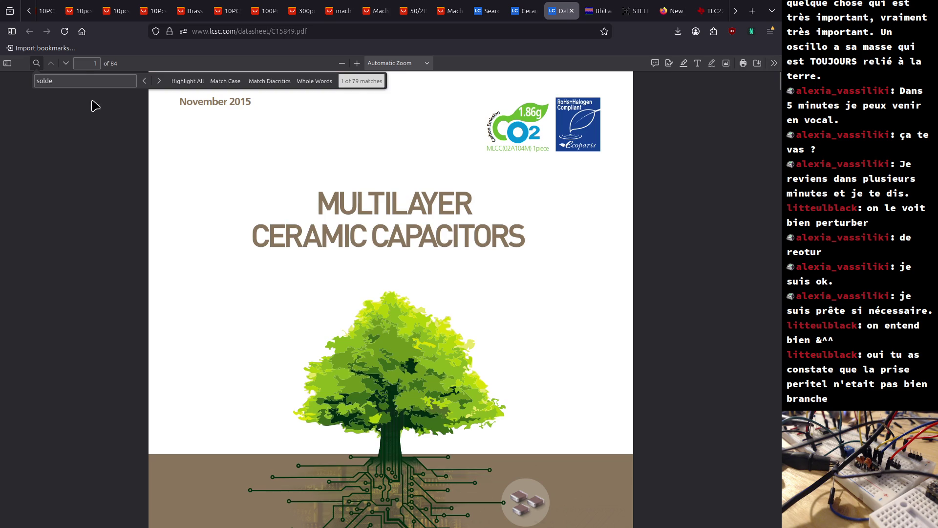
double_click(52, 80)
type("serie")
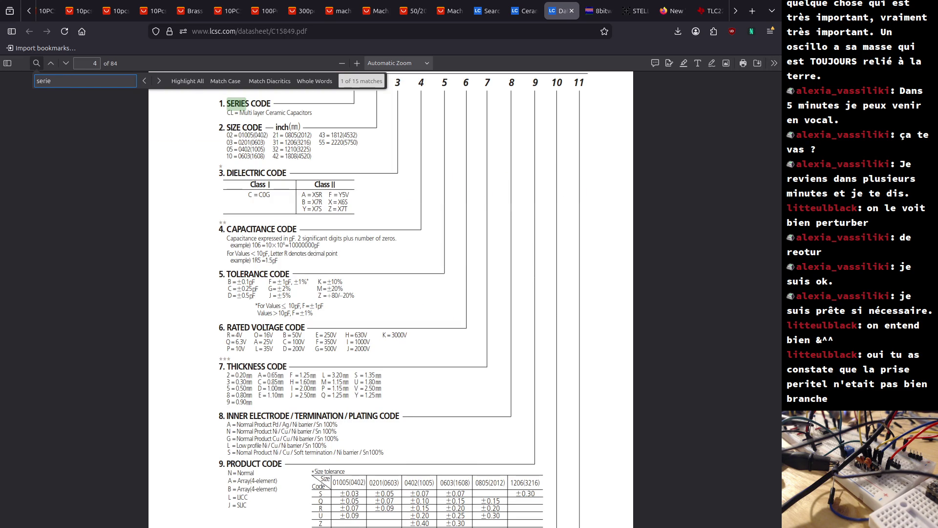
left_click(240, 113)
left_click_drag(240, 113, 312, 114)
scroll(386, 192, "up", 2)
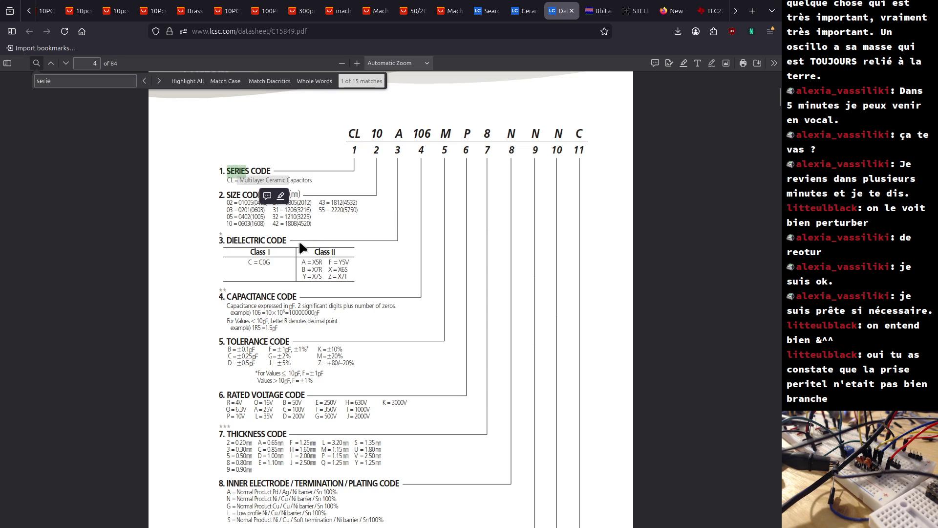
left_click(181, 255)
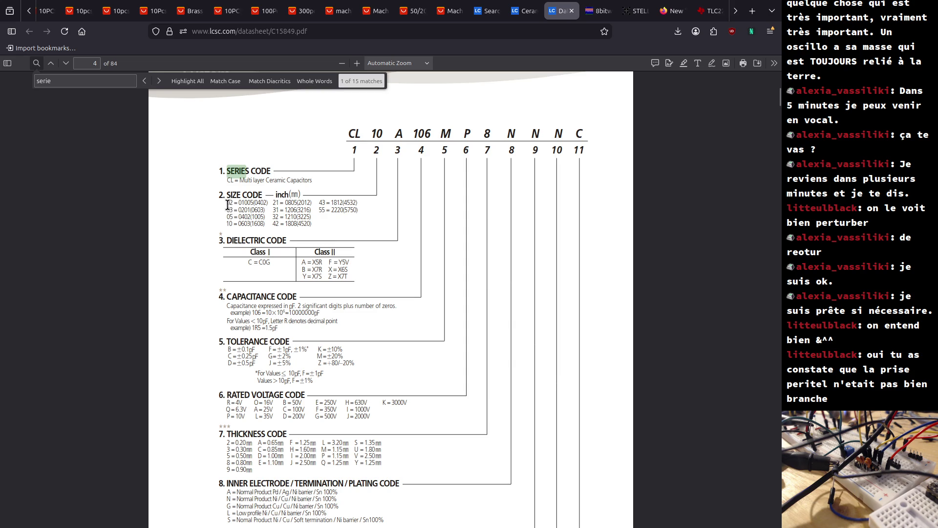
left_click_drag(227, 204, 268, 210)
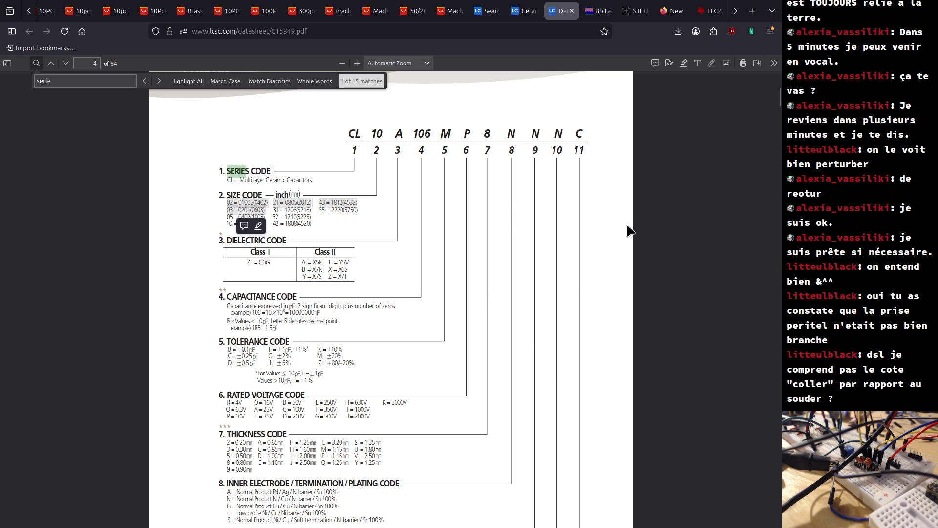
left_click(649, 245)
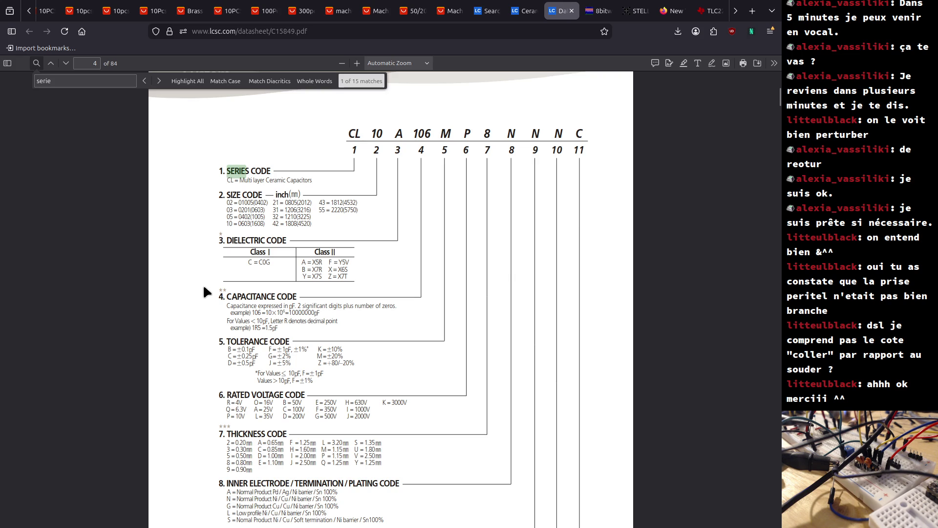
left_click_drag(226, 202, 255, 211)
left_click(262, 210)
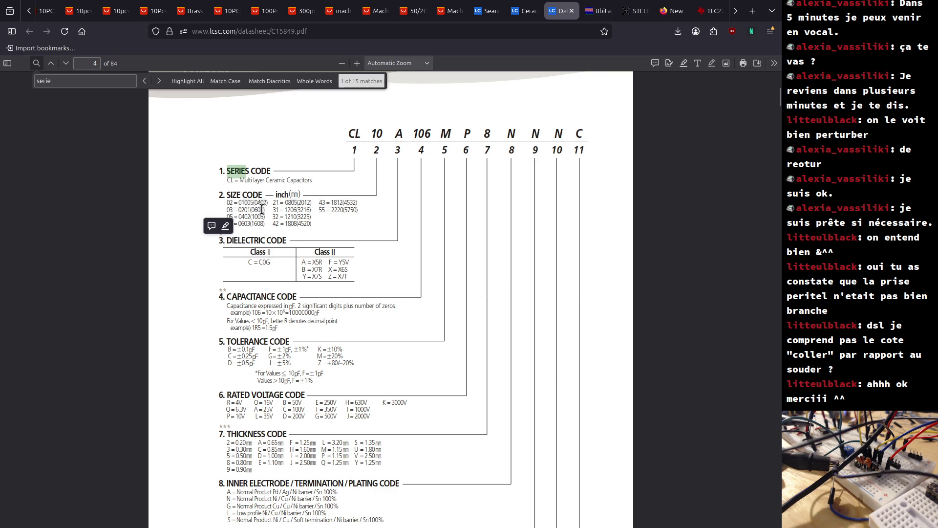
left_click_drag(228, 209, 236, 208)
left_click(227, 204)
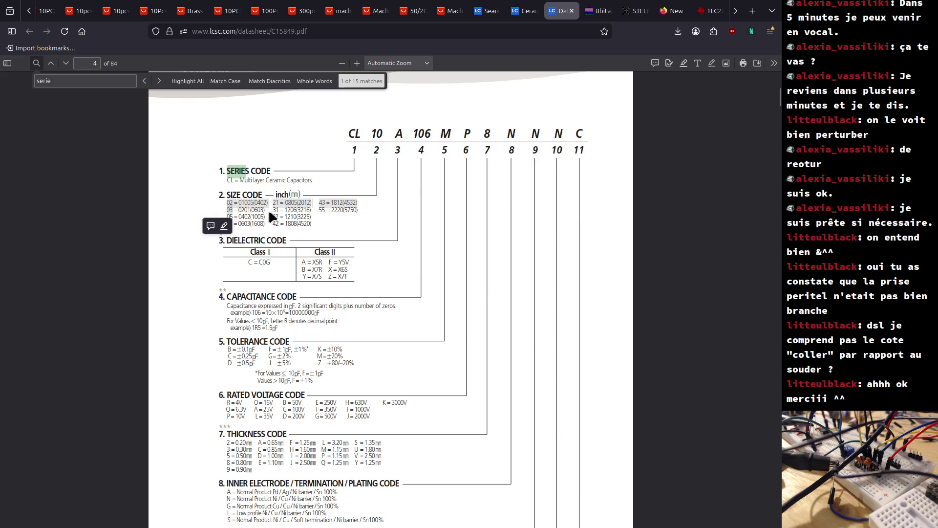
left_click_drag(286, 209, 306, 224)
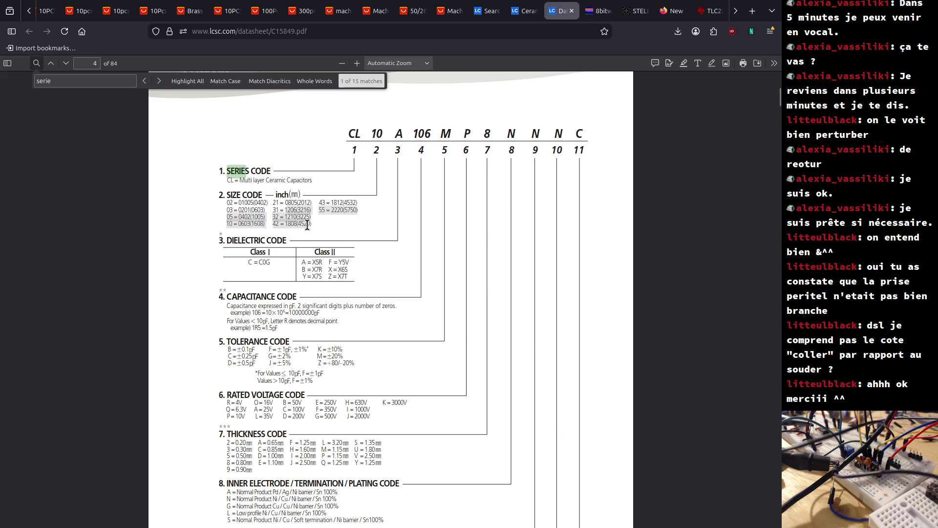
mouse_move(227, 203)
left_mouse_down()
mouse_move(232, 212)
mouse_move(234, 203)
left_mouse_up()
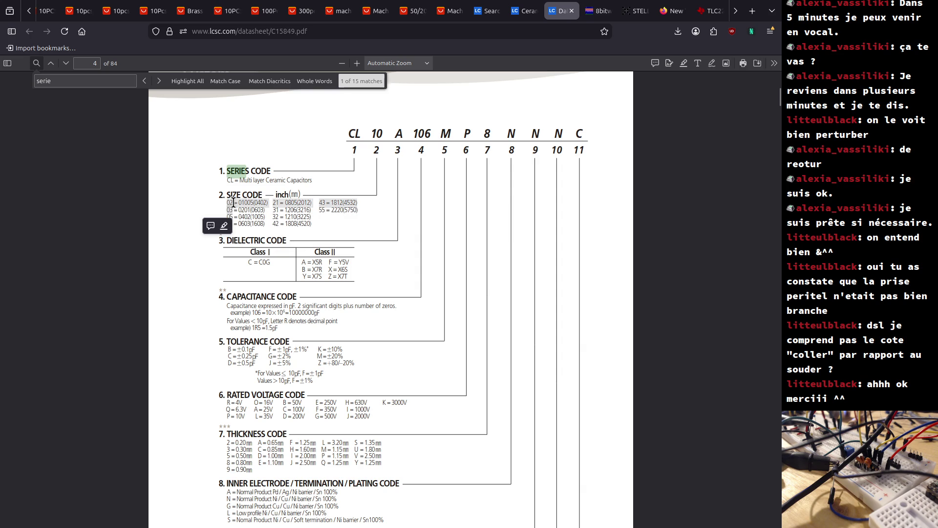
left_click_drag(233, 202, 234, 214)
left_click(257, 225)
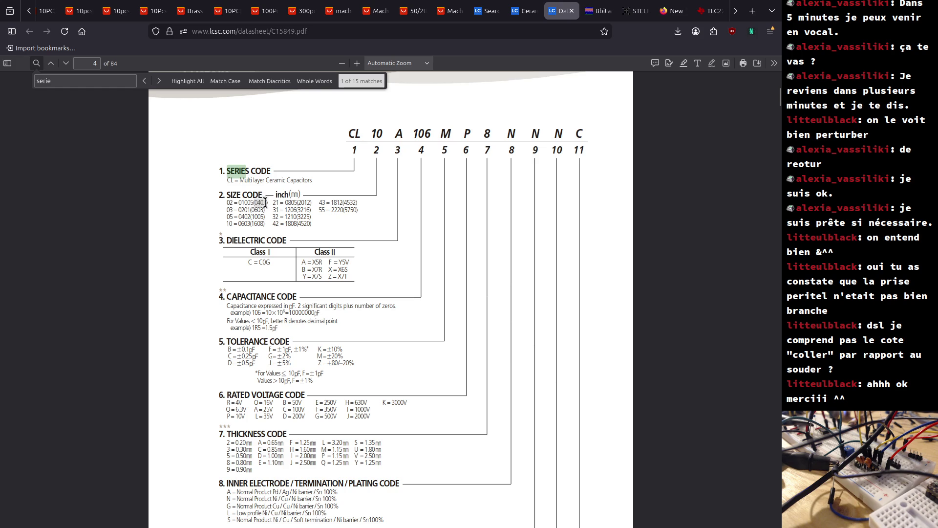
left_click_drag(252, 210, 263, 212)
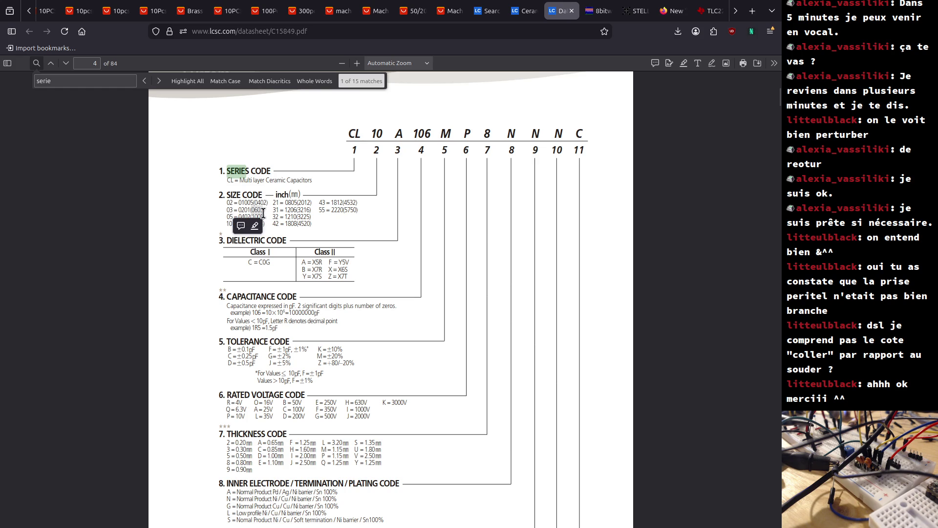
left_click(300, 229)
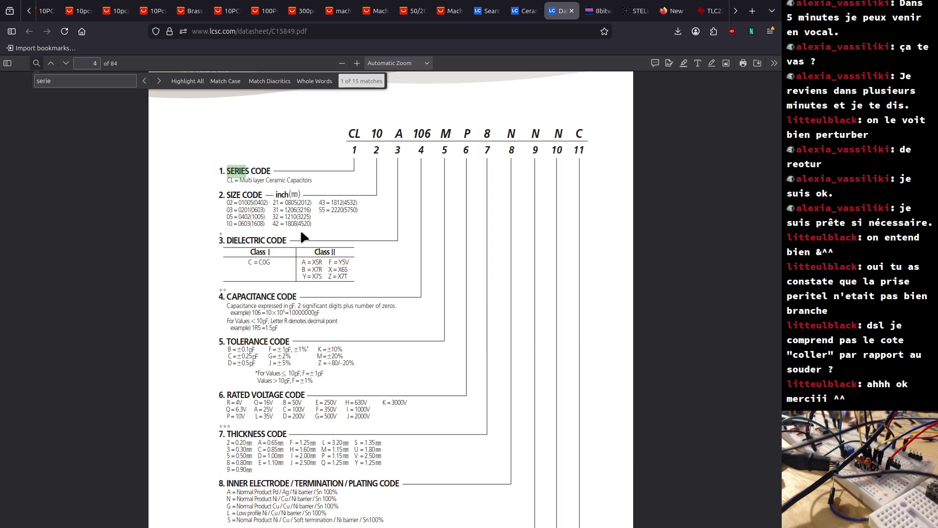
Search for 'g' and scroll to section 8, selecting the Normal Product Pd line.
key("ctrl+f")
type("g")
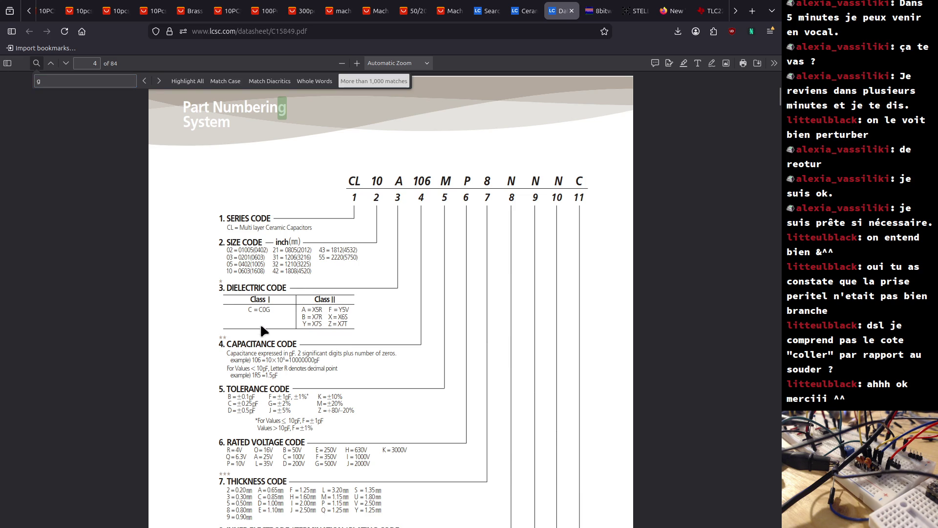
scroll(262, 323, "down", 3)
left_click_drag(237, 404, 337, 403)
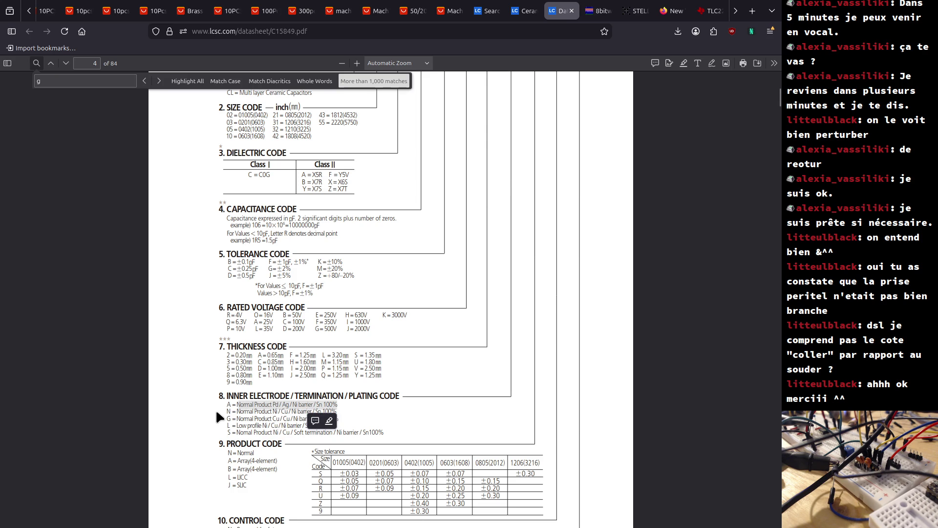
left_click(217, 411)
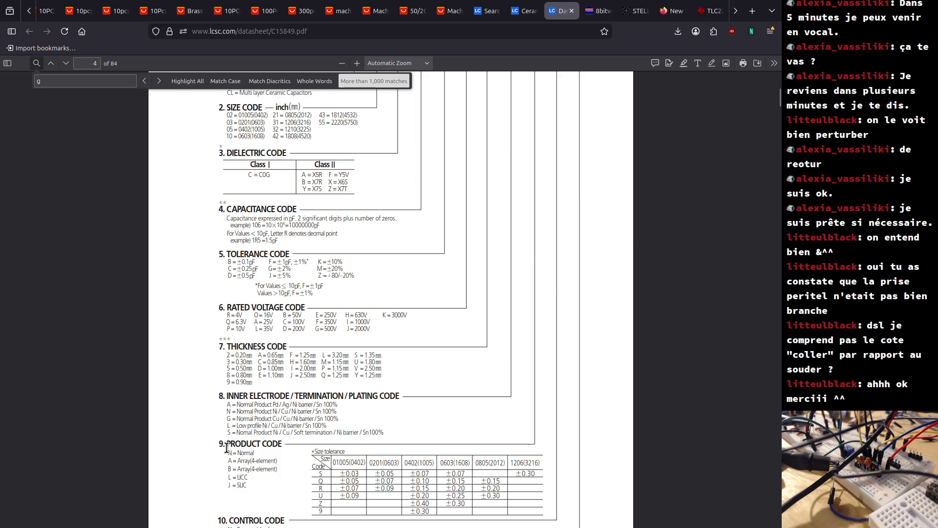
Select the inner electrode code lines, the PLATING CODE heading and the words 'Soft termination'.
mouse_move(238, 405)
left_mouse_down()
mouse_move(266, 419)
mouse_move(417, 404)
mouse_move(406, 421)
mouse_move(365, 432)
mouse_move(381, 434)
left_mouse_up()
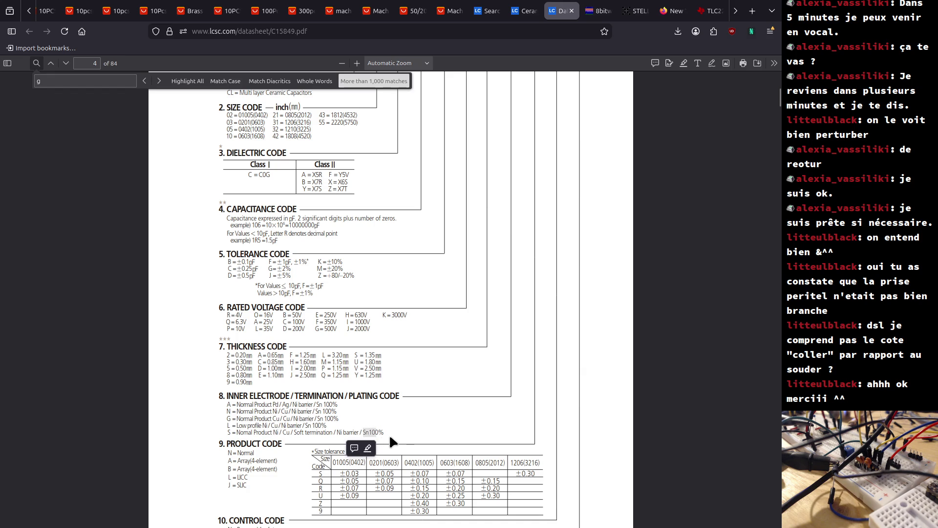
left_click(389, 438)
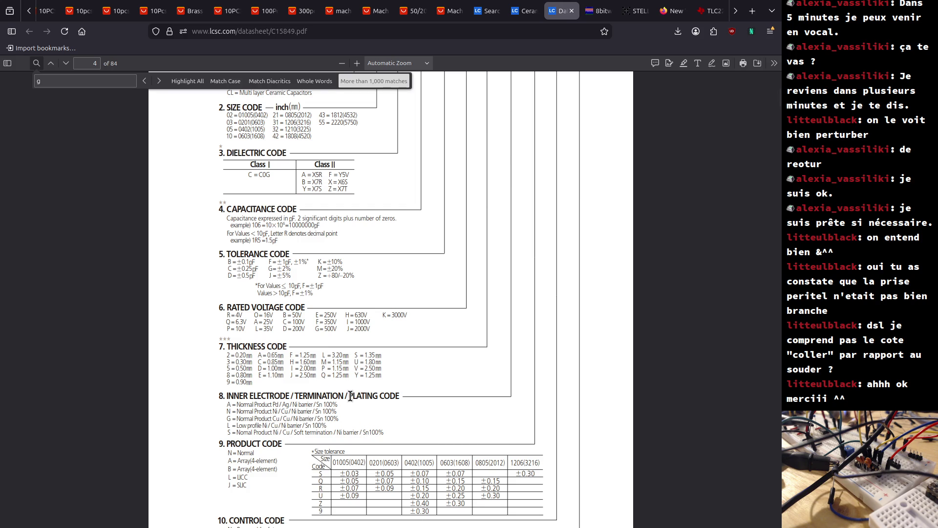
left_click_drag(350, 396, 400, 399)
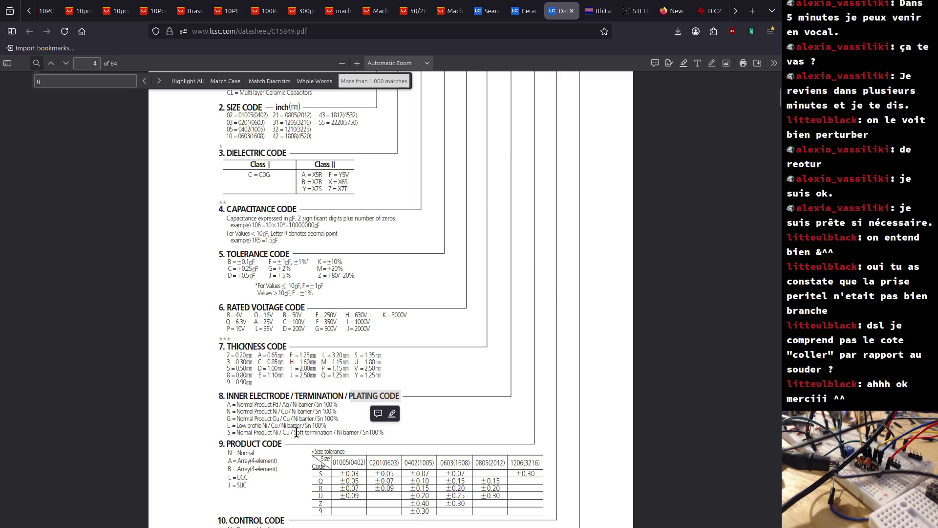
mouse_move(293, 432)
left_mouse_down()
mouse_move(328, 434)
mouse_move(324, 442)
left_mouse_up()
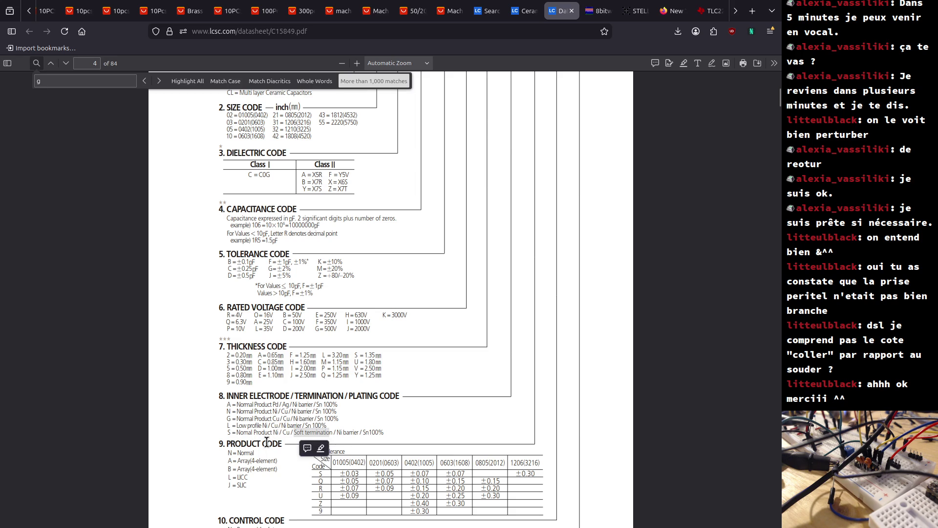
Search for 'Soft termination' and jump to the last match, the X7R note on page 60.
key("ctrl+f")
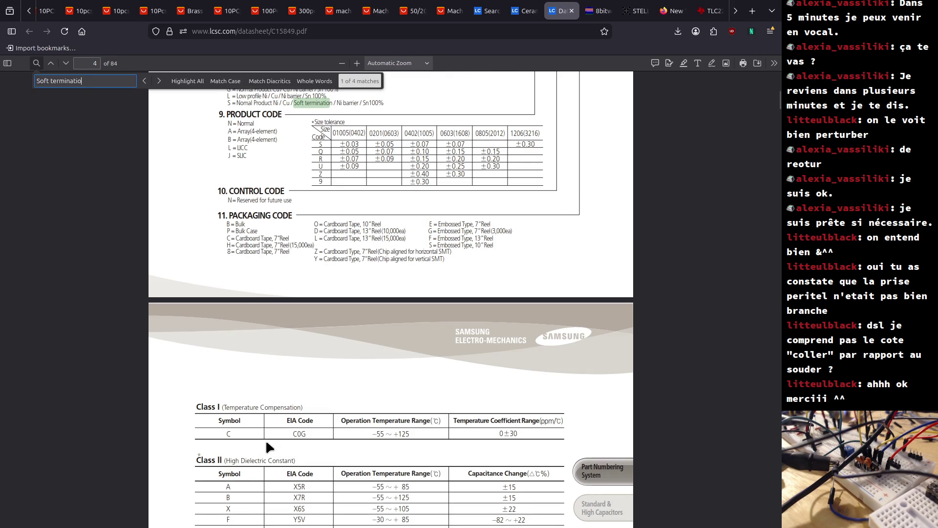
key("Return")
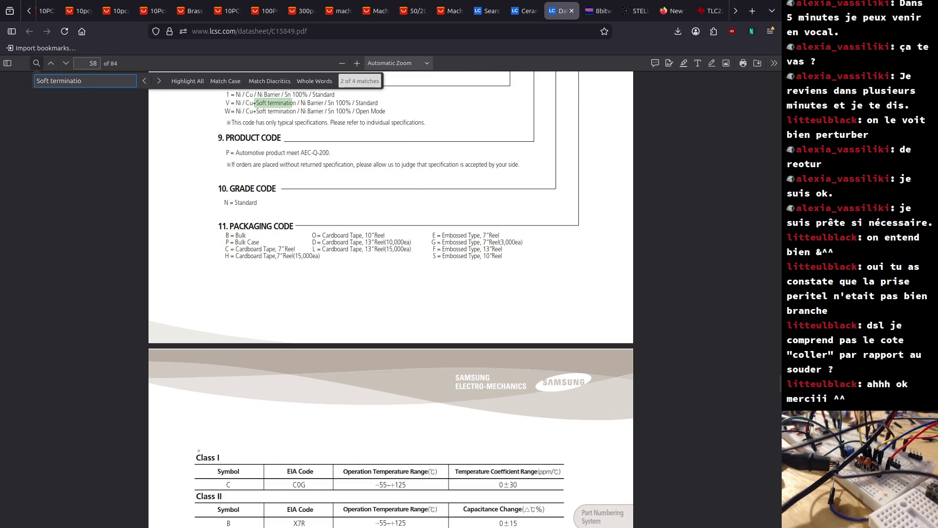
key("Return")
key("Return")
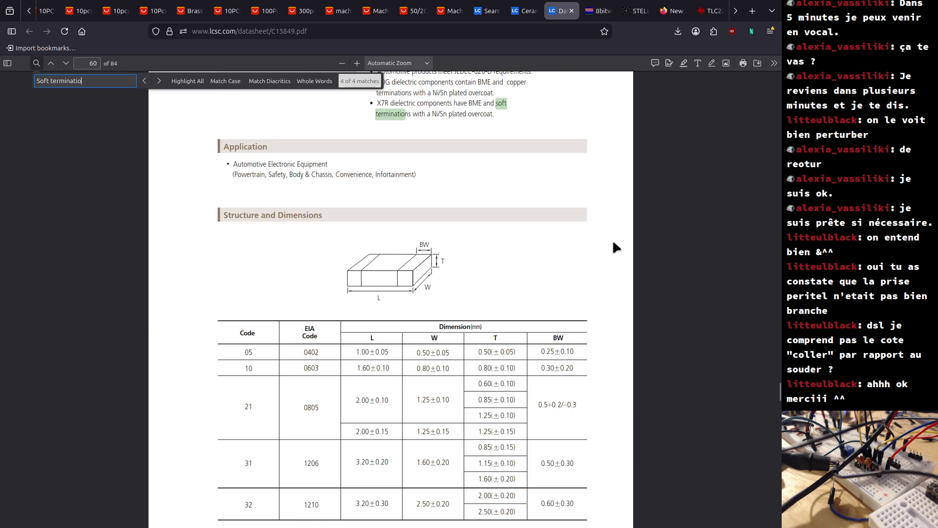
left_click(530, 15)
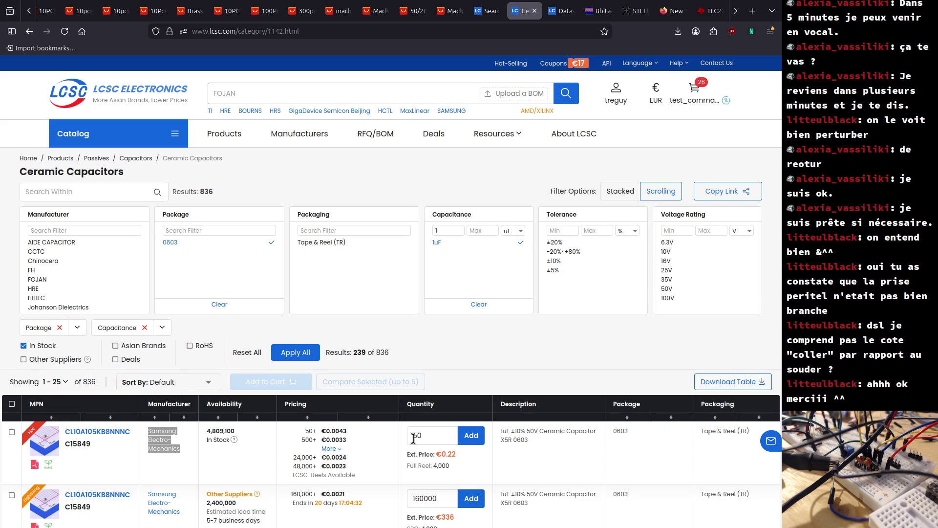
Leave the LCSC 0603 1uF listing and bring the Trans2600 schematic window to the front.
key("alt+Tab")
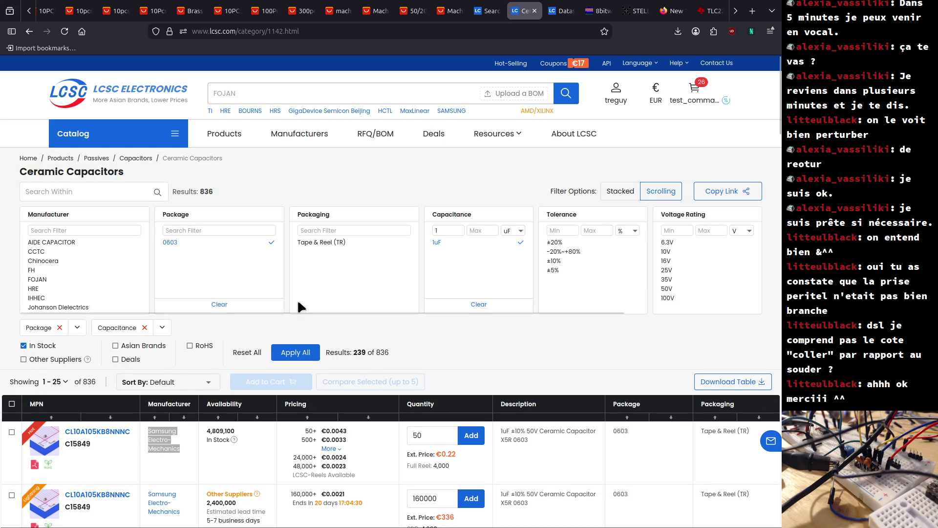
key("alt+Tab")
key("alt+Tab")
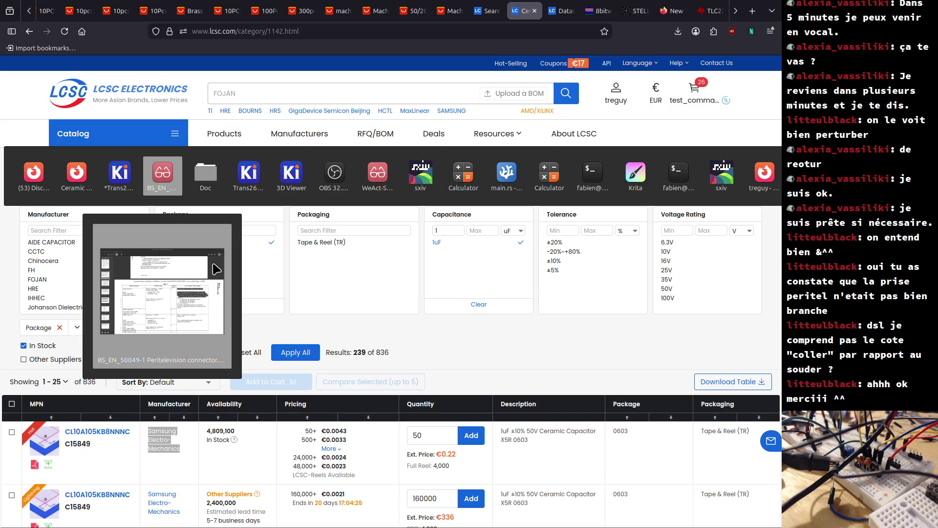
mouse_move(119, 179)
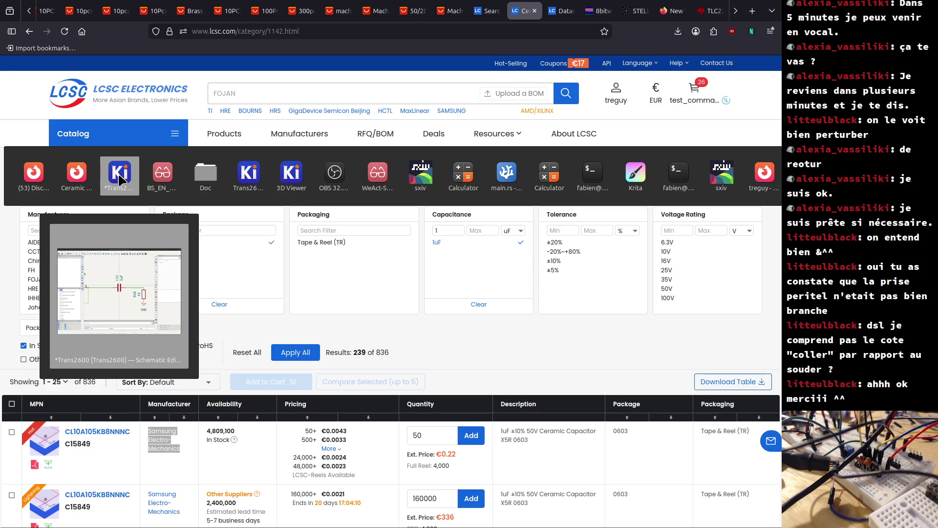
left_click(120, 180)
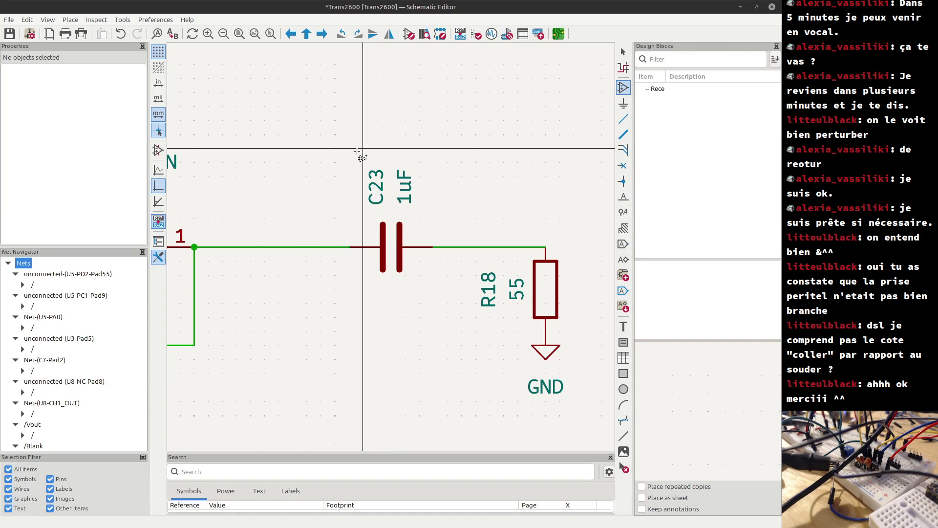
Cancel the symbol placement, select resistor R18 and open its properties.
key("Escape")
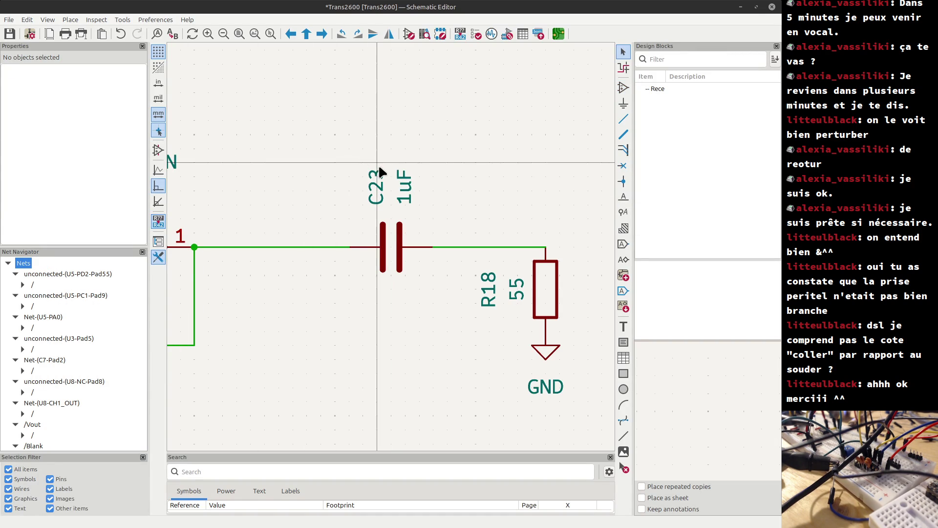
left_click(533, 301)
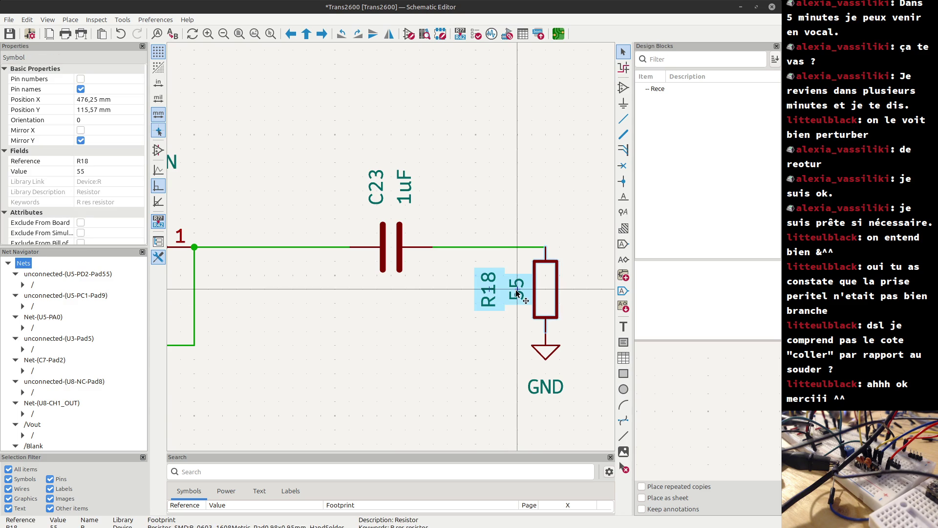
scroll(518, 294, "down", 1)
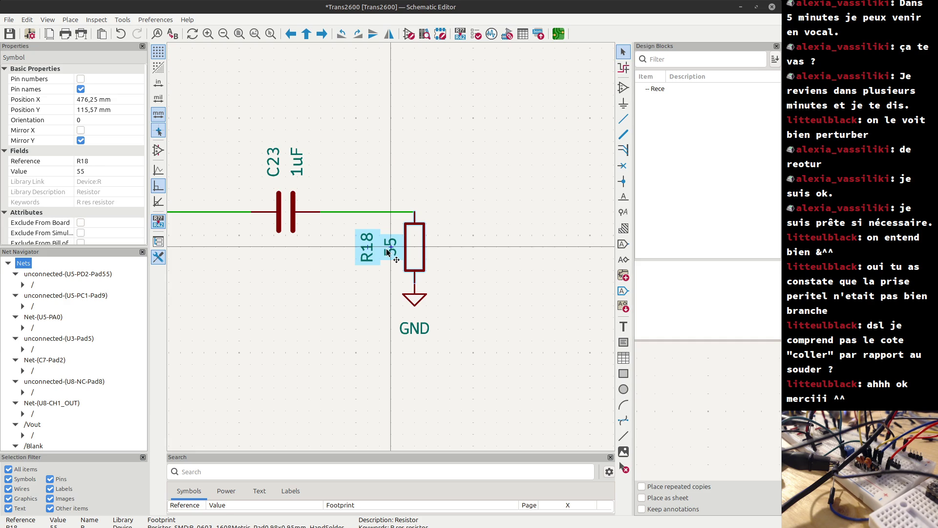
double_click(387, 252)
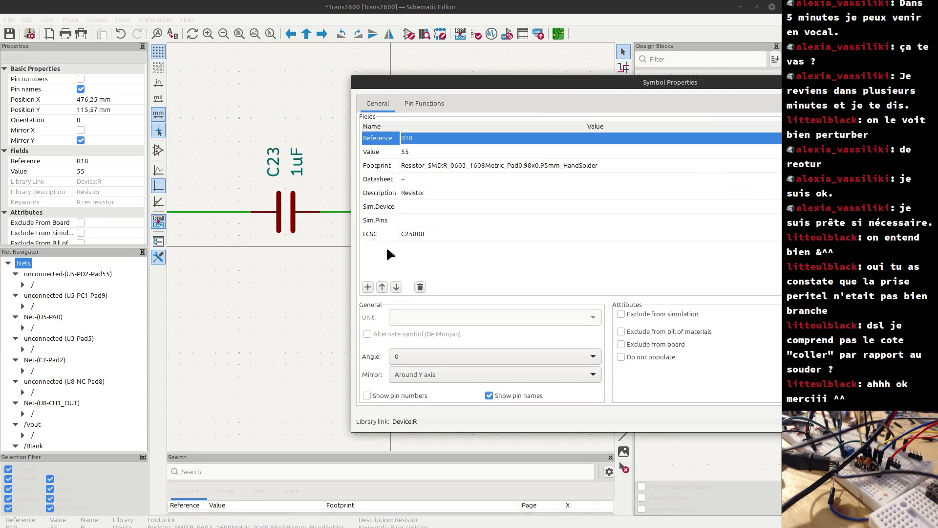
left_click(407, 151)
type("1oo")
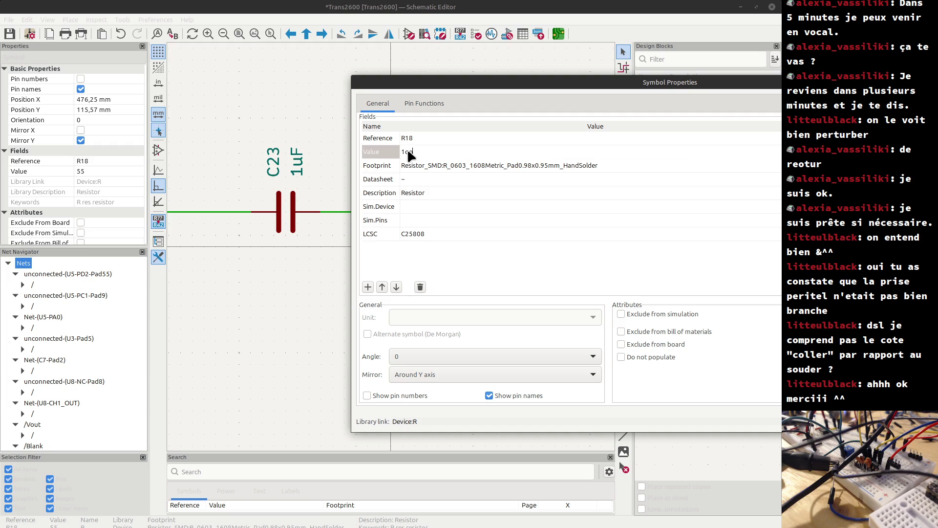
key("BackSpace")
key("BackSpace")
type("00k")
left_click(298, 287)
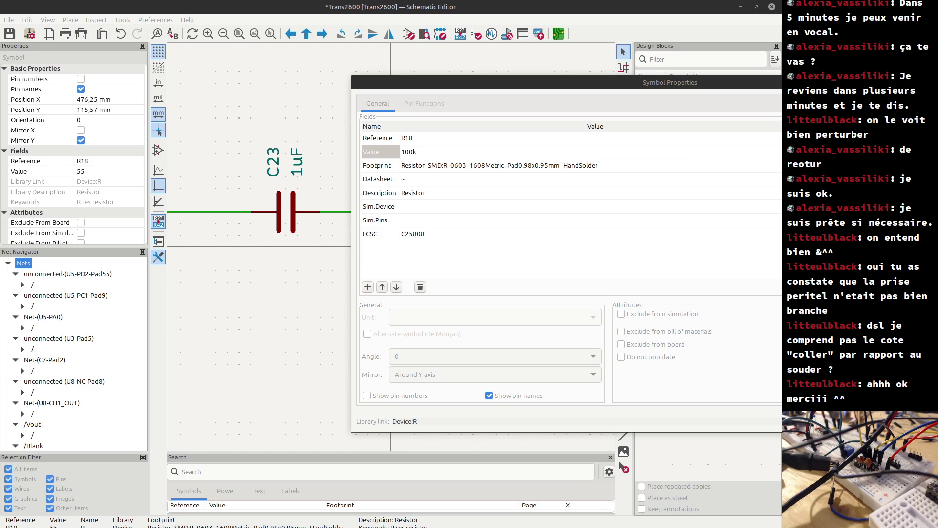
key("Escape")
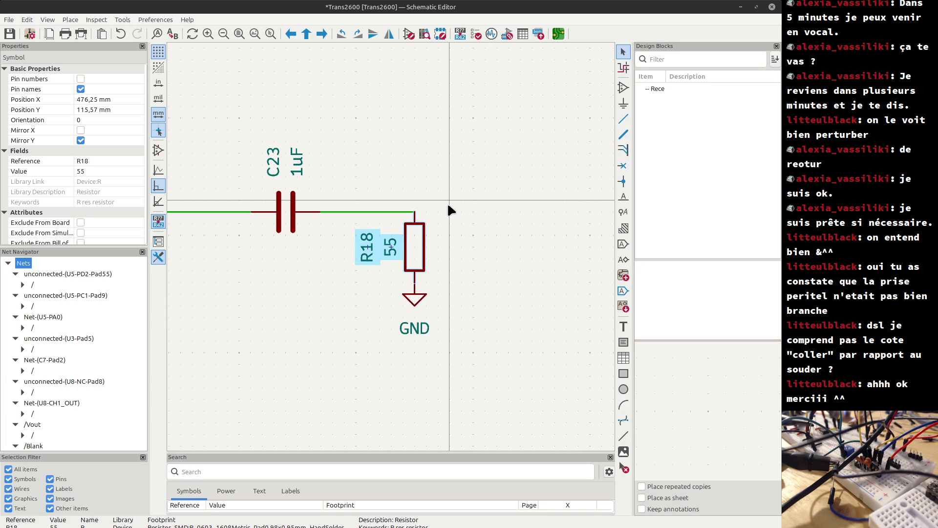
Delete the upper op-amp circuit with U9A, U10A, C22 and R12–R15.
scroll(448, 200, "down", 5)
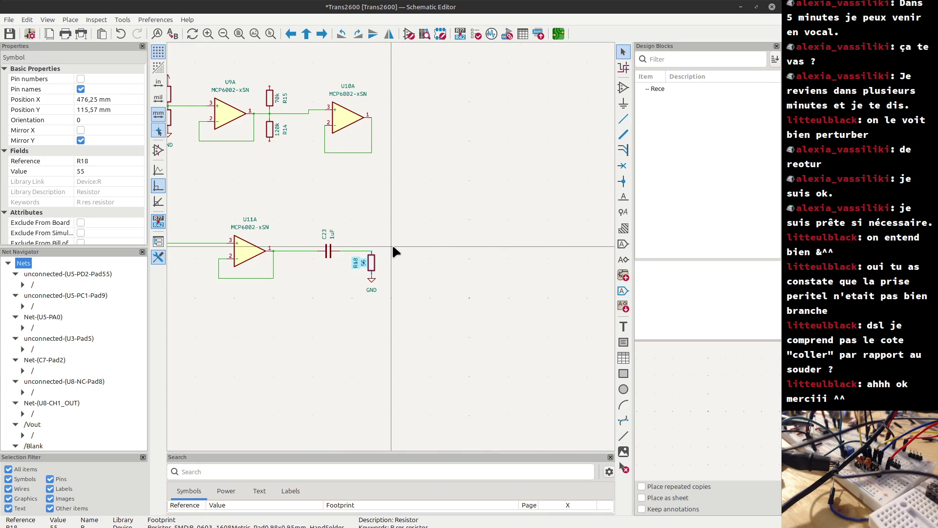
middle_click_drag(396, 252, 492, 271)
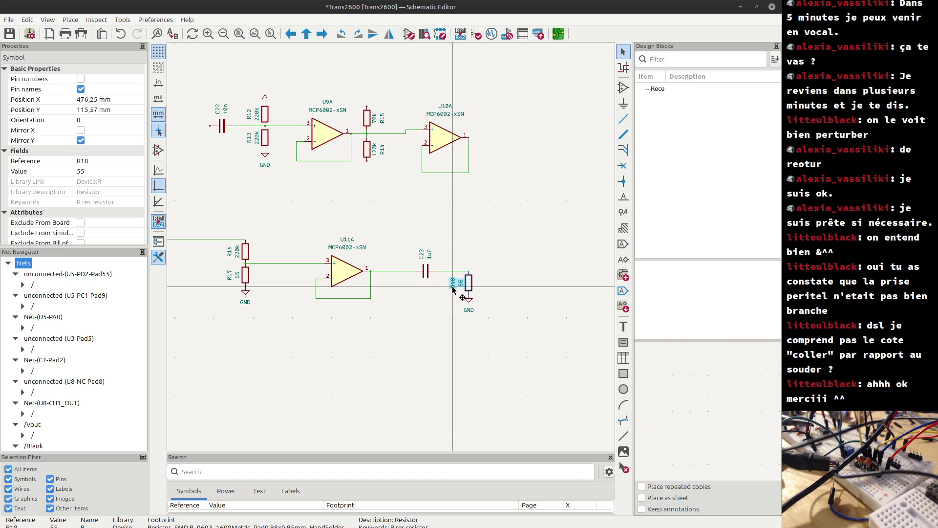
scroll(452, 288, "down", 1)
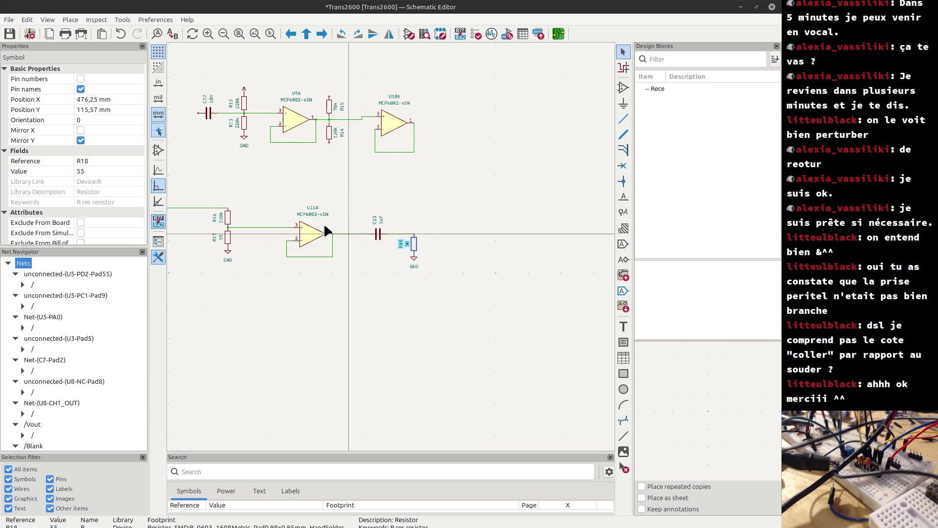
scroll(258, 180, "down", 1)
left_click_drag(290, 129, 545, 259)
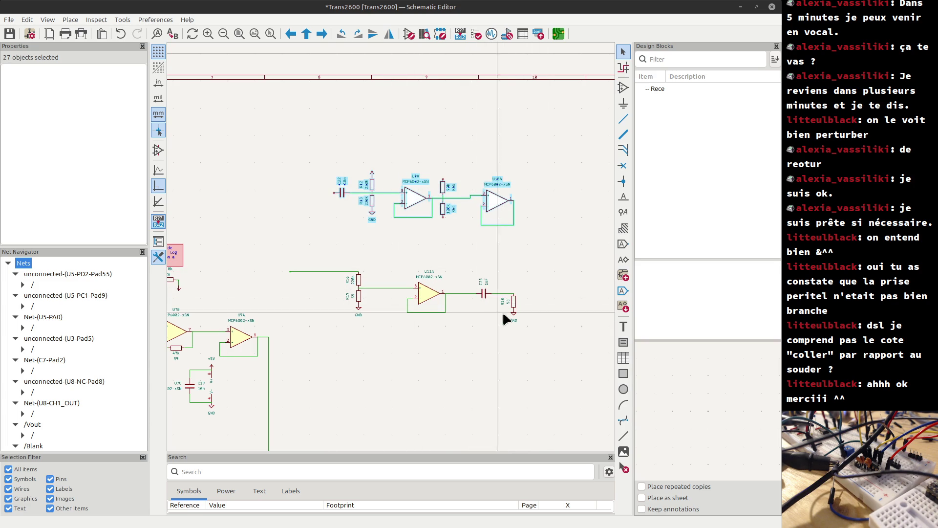
key("Delete")
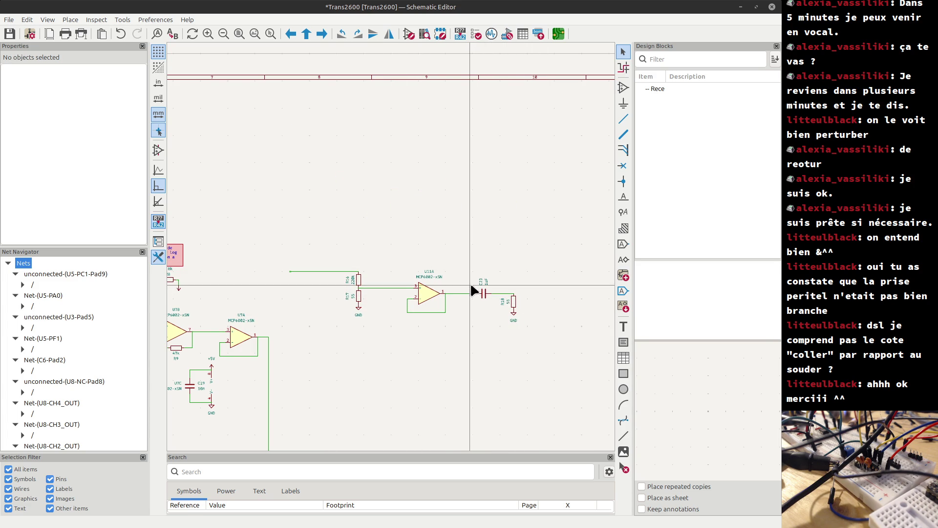
Select the coupling capacitor C23, then switch to the code editor showing main.rs.
left_click_drag(465, 264, 538, 334)
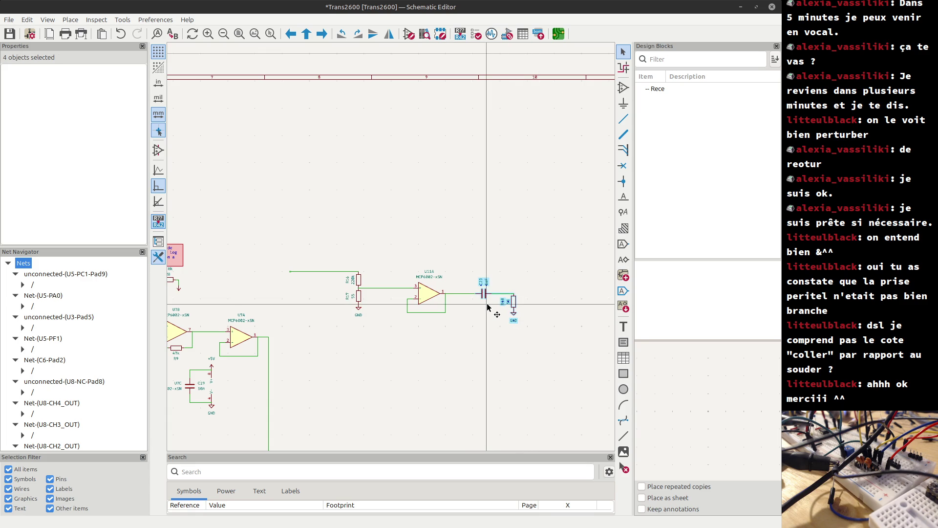
left_click(467, 277)
left_click(492, 304)
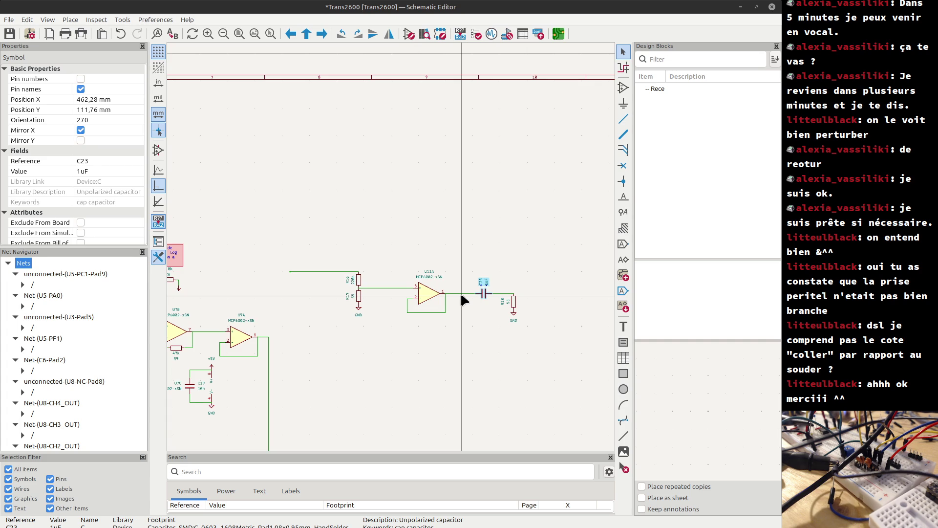
key("alt+Tab")
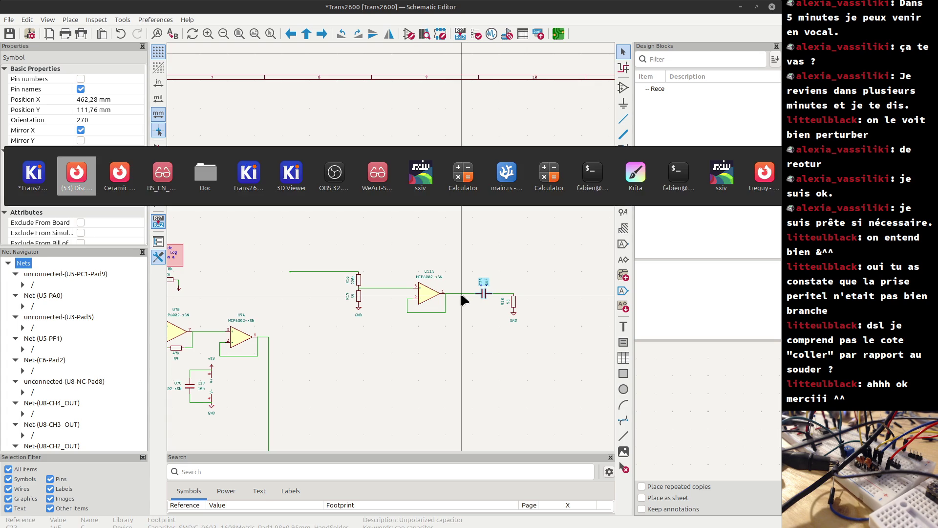
left_click(504, 173)
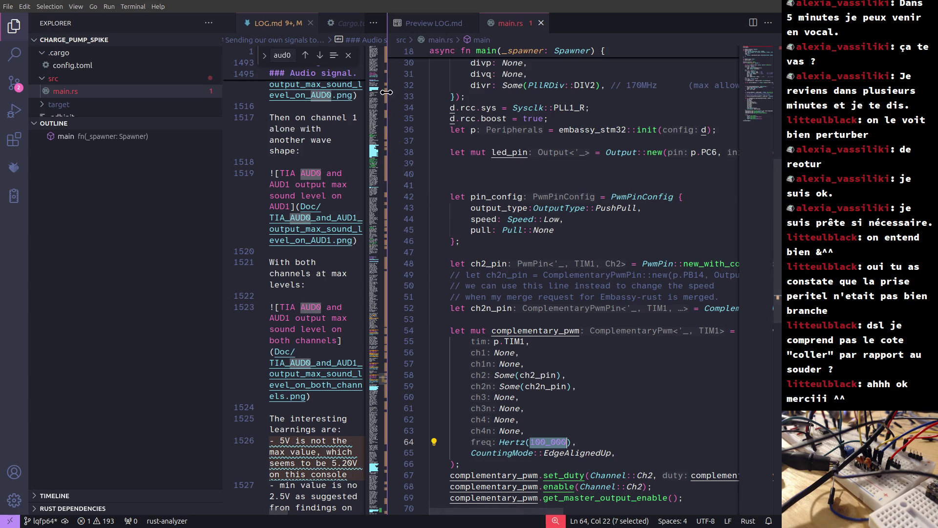
Open the rendered LOG.md preview and look through its audio section.
left_click(428, 23)
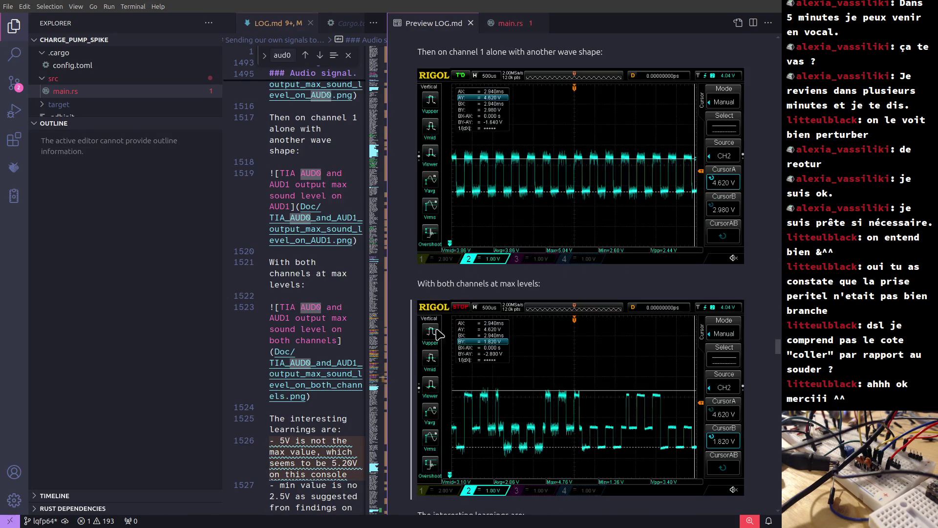
scroll(579, 337, "up", 10)
scroll(583, 376, "up", 10)
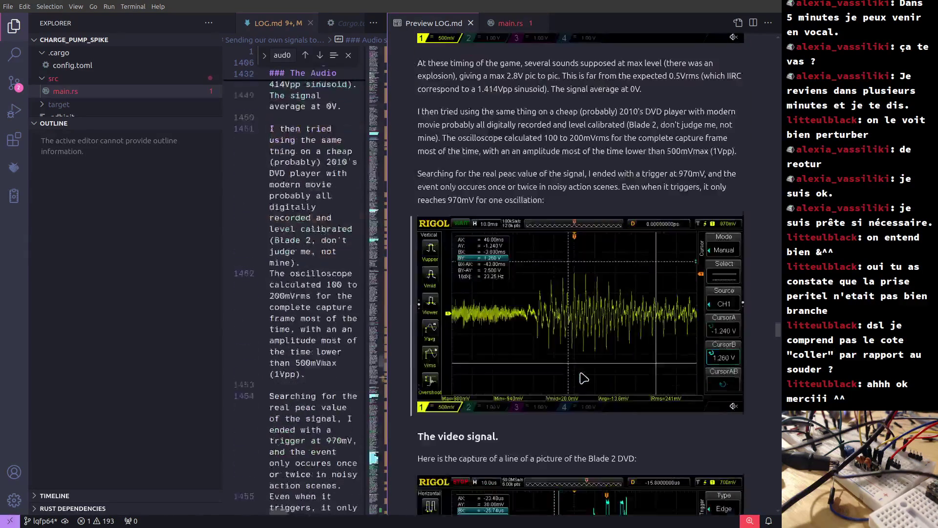
scroll(579, 383, "up", 10)
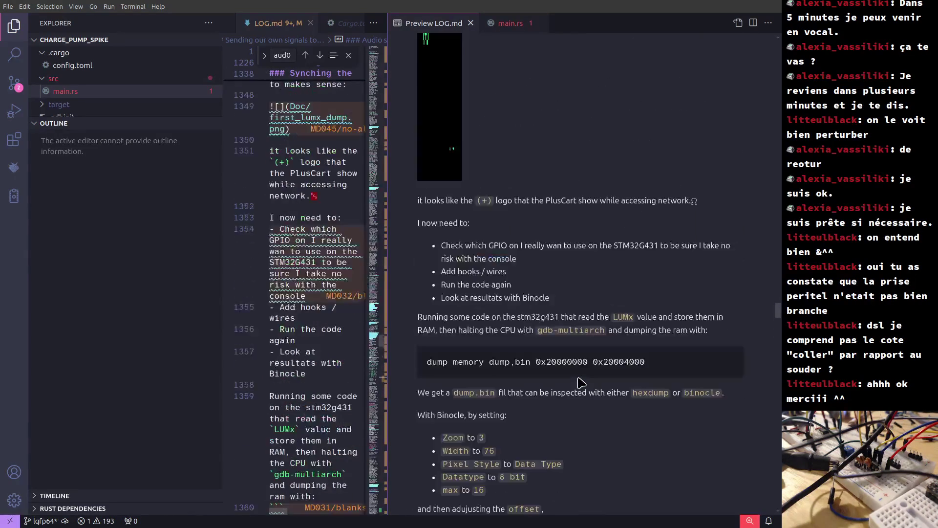
scroll(582, 383, "down", 10)
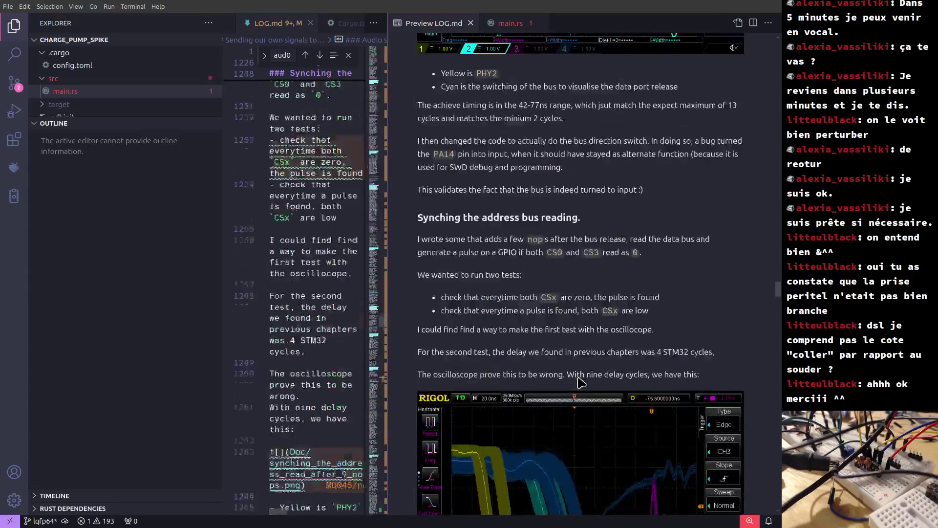
scroll(575, 372, "down", 15)
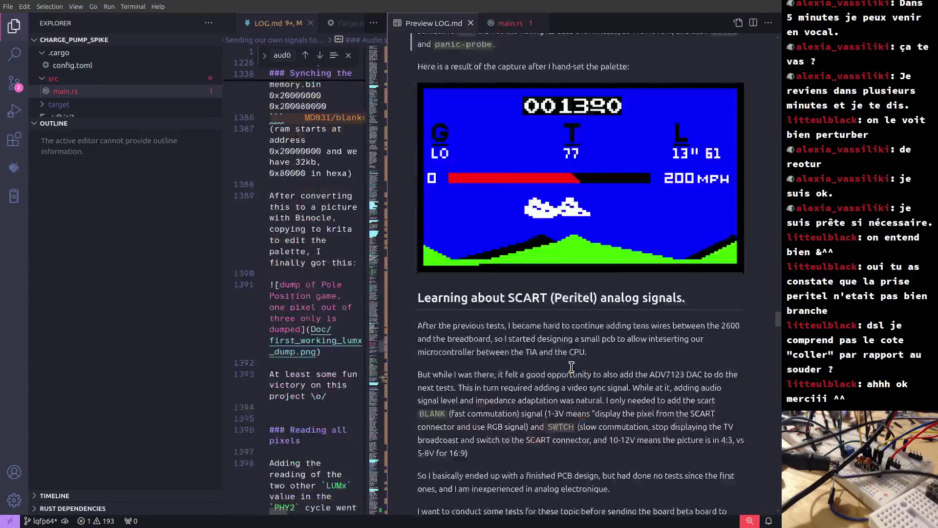
Scroll down through the charge-pump notes to the capture of the MCU's delayed clock start.
scroll(575, 372, "down", 5)
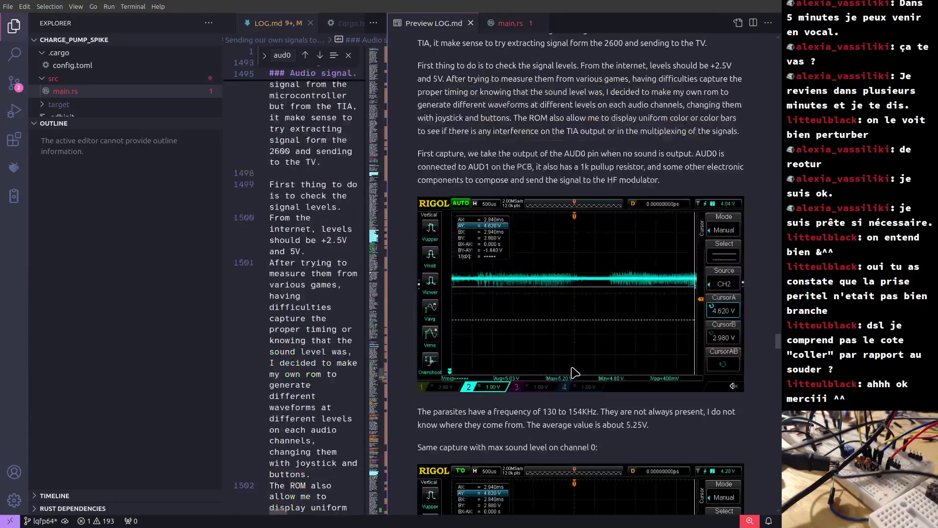
scroll(575, 372, "down", 10)
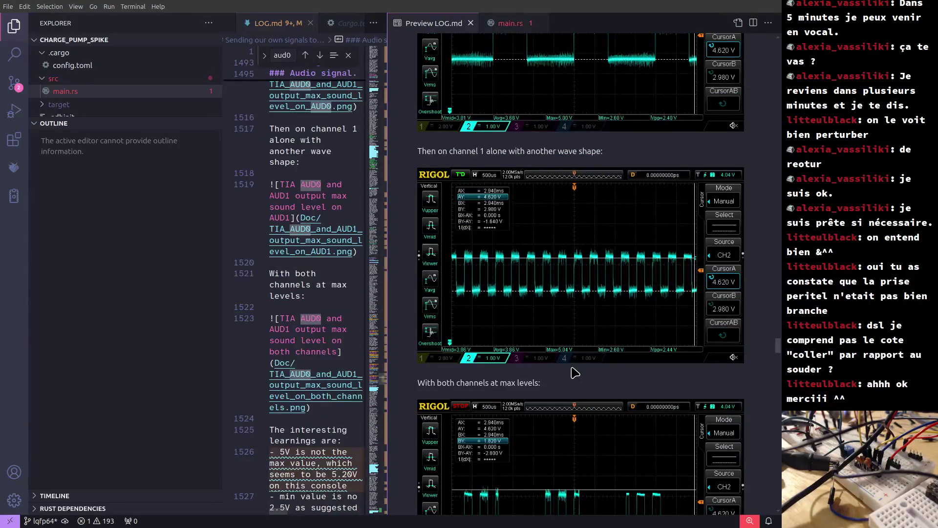
scroll(575, 373, "down", 15)
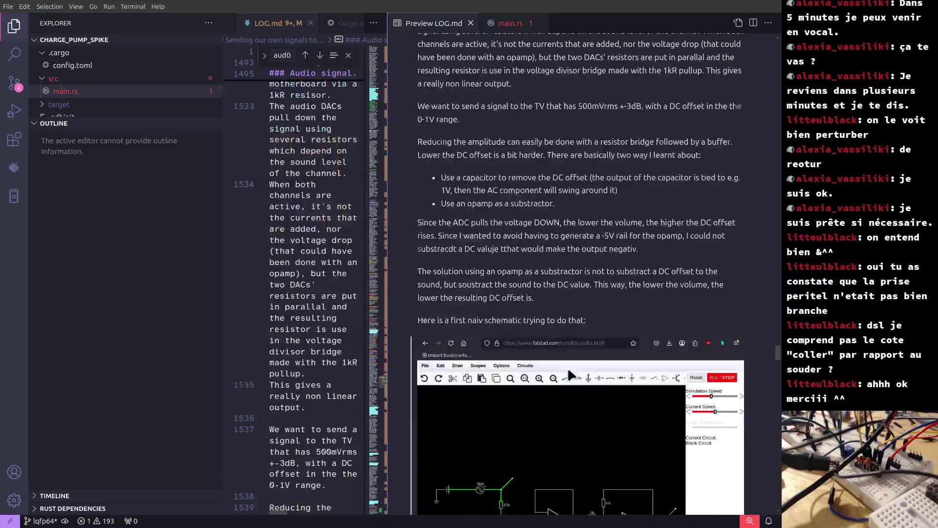
scroll(571, 376, "down", 10)
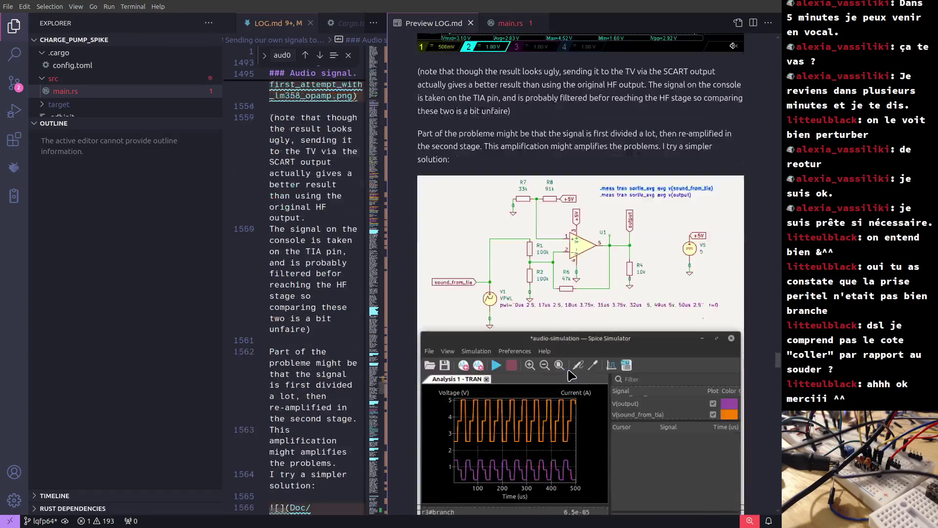
scroll(571, 375, "down", 8)
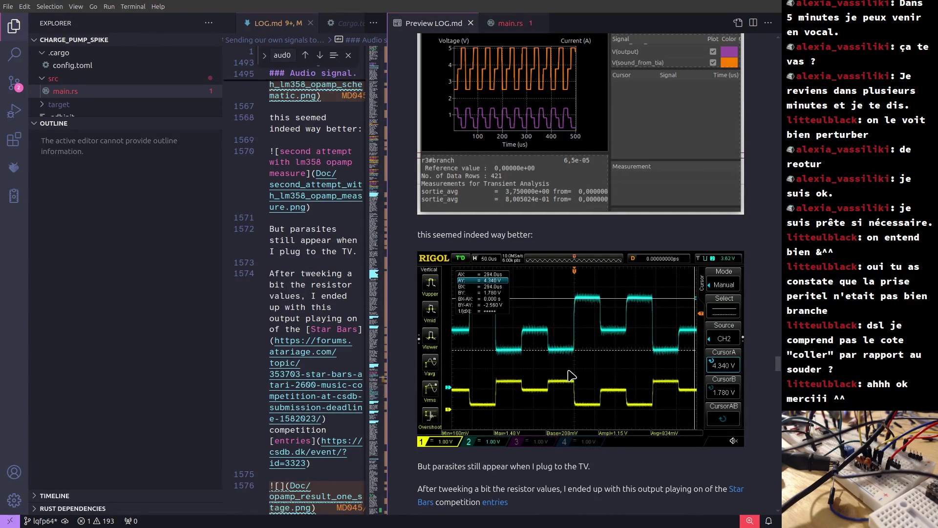
scroll(572, 375, "down", 12)
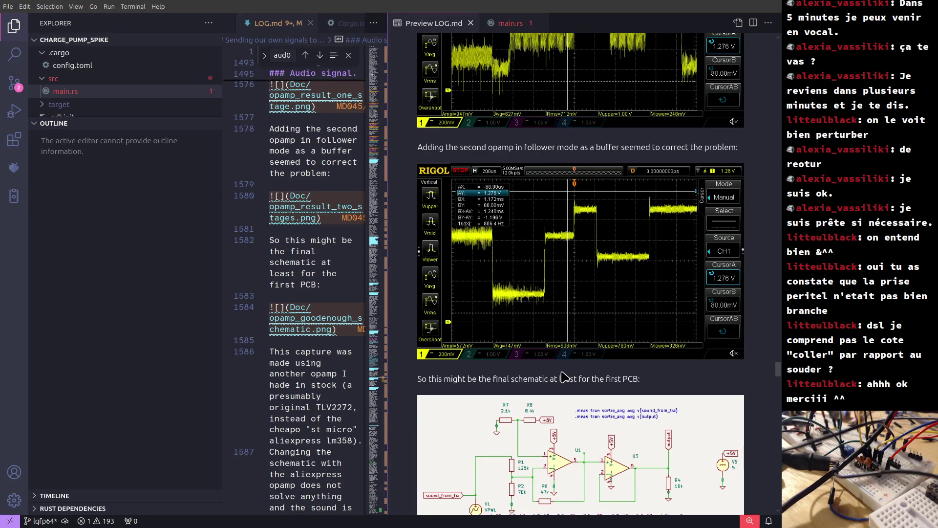
scroll(611, 331, "down", 10)
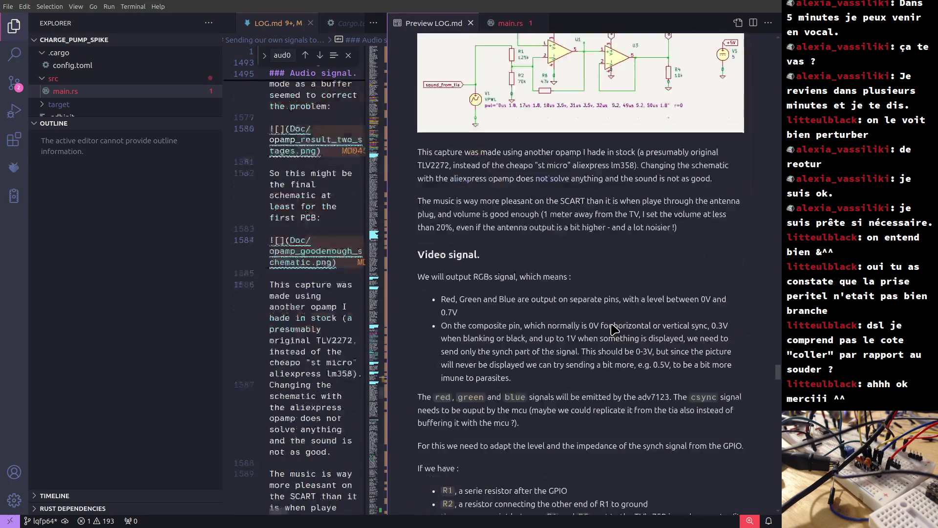
scroll(614, 330, "down", 15)
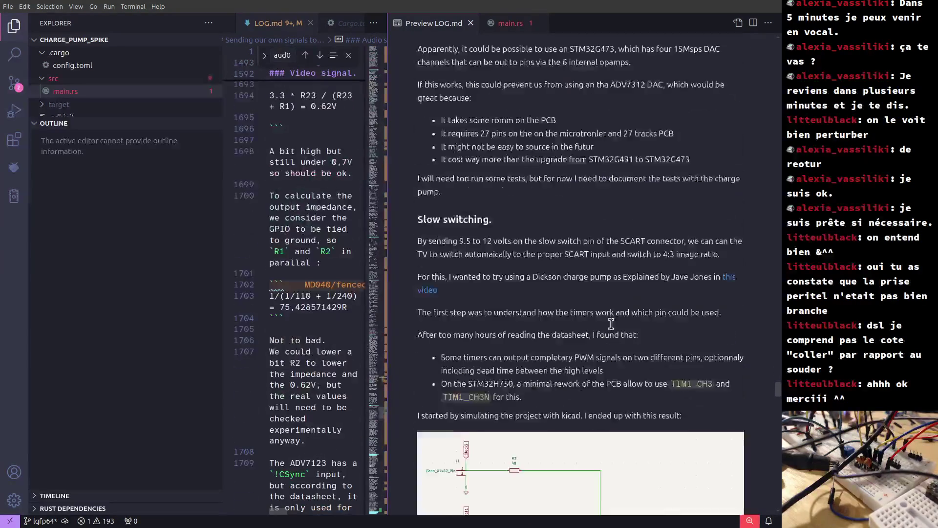
scroll(614, 330, "down", 6)
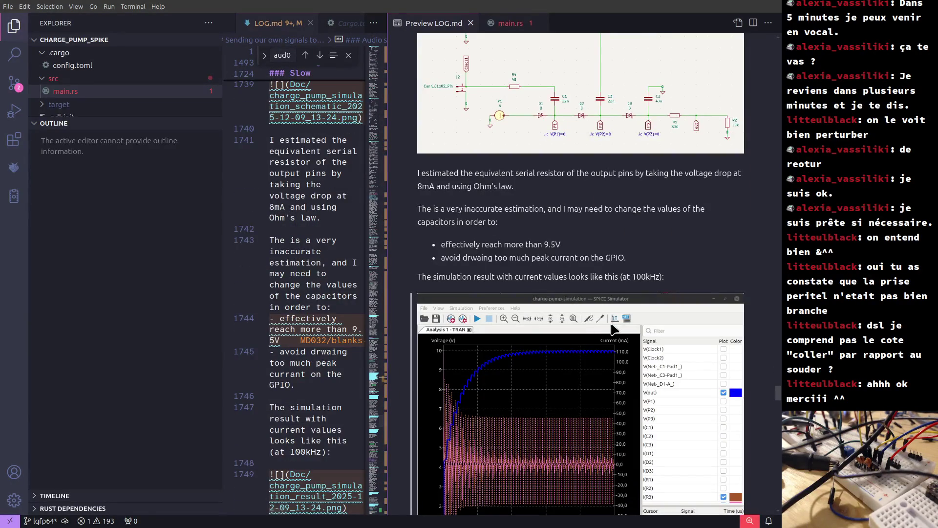
scroll(614, 329, "down", 10)
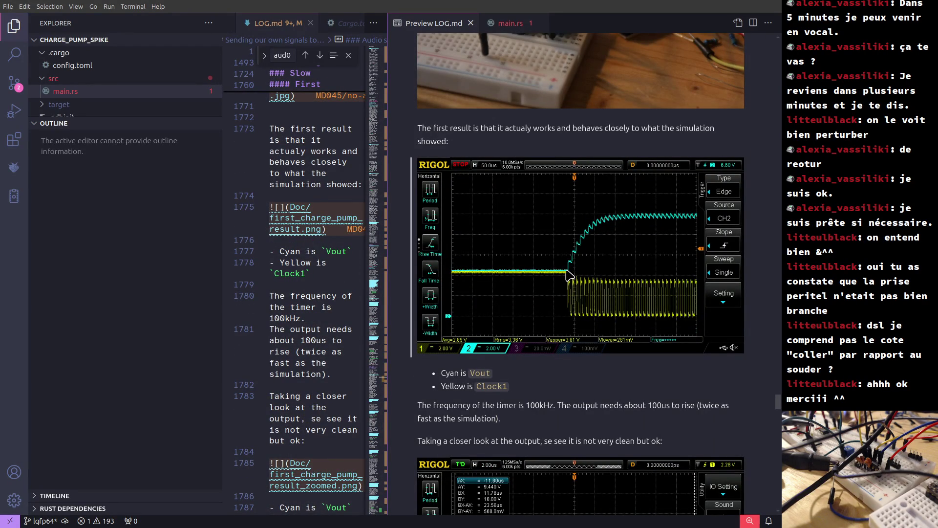
scroll(569, 275, "down", 1)
scroll(569, 275, "down", 7)
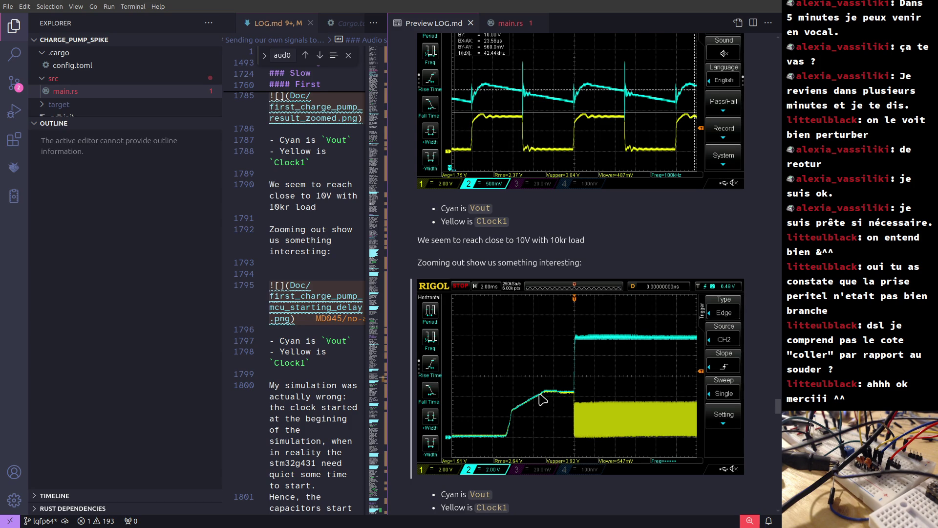
scroll(542, 400, "down", 4)
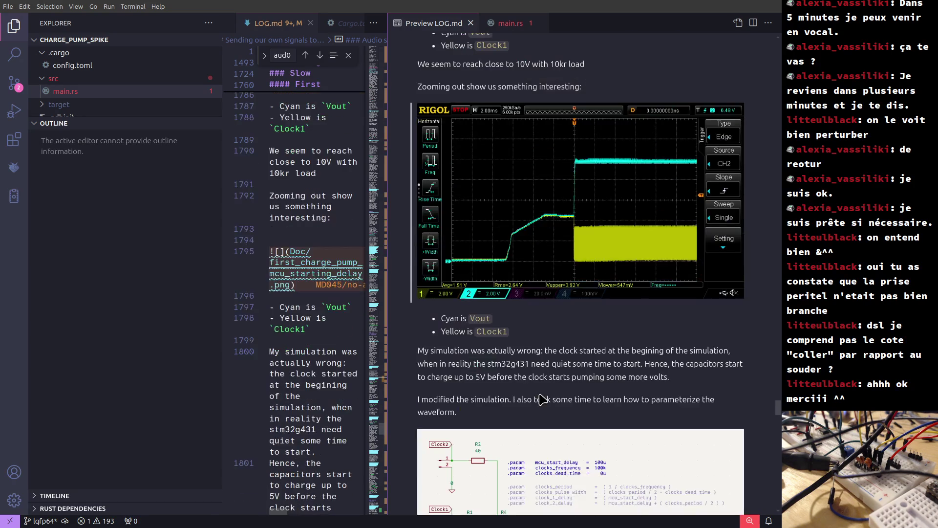
scroll(542, 400, "down", 1)
scroll(541, 399, "down", 5)
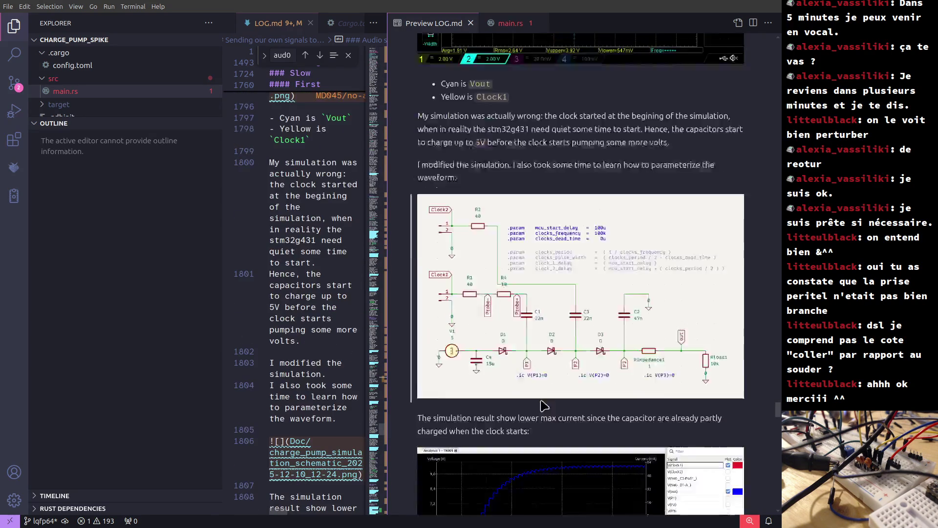
scroll(544, 406, "down", 1)
scroll(542, 402, "down", 5)
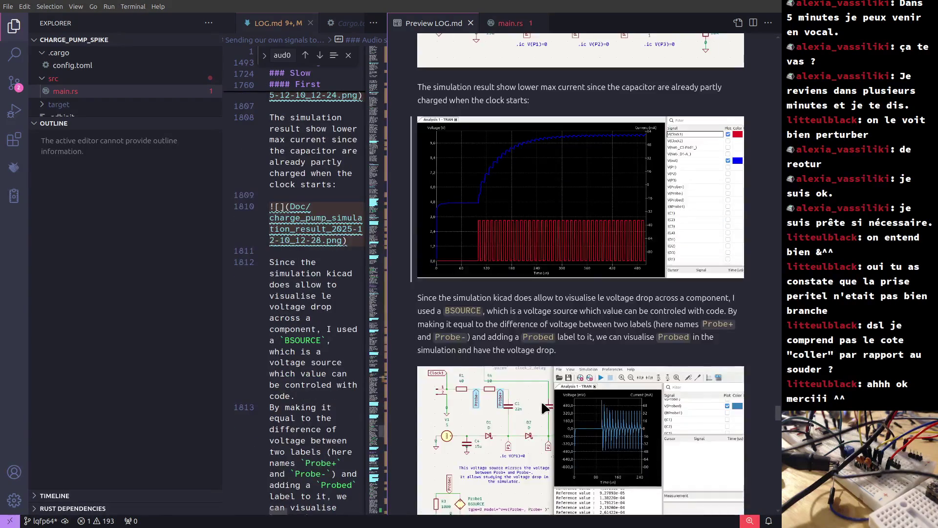
key("alt+Tab")
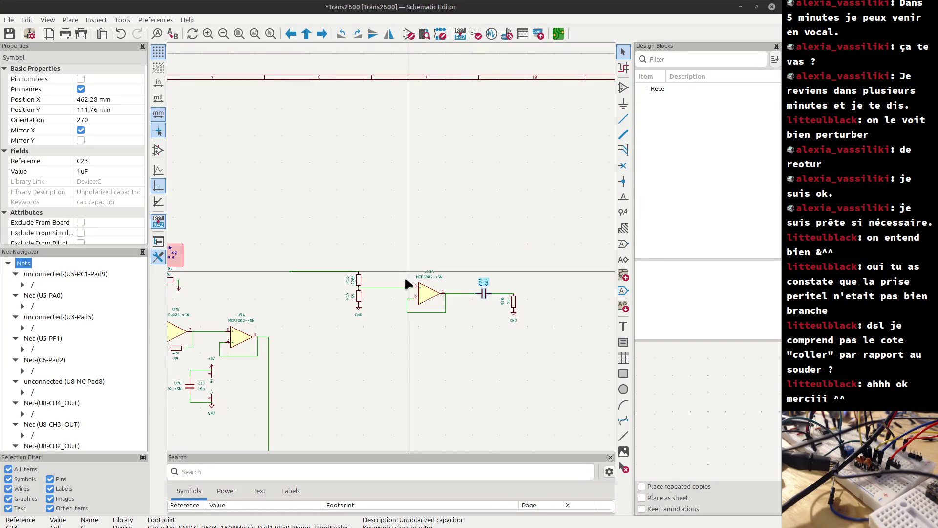
Zoom in on the R16/R17 divider, then switch to the LOG.md notes in VS Code.
scroll(372, 276, "up", 5)
scroll(391, 249, "up", 1)
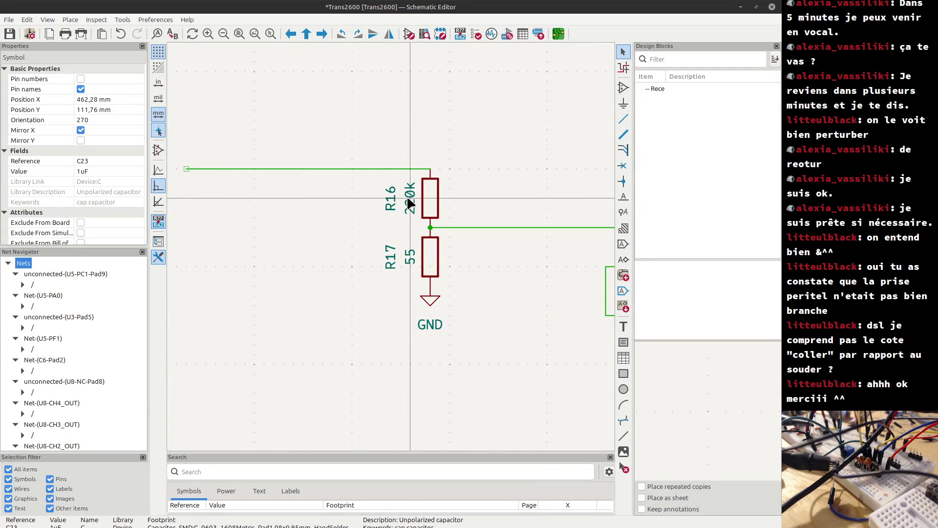
key("alt+Tab")
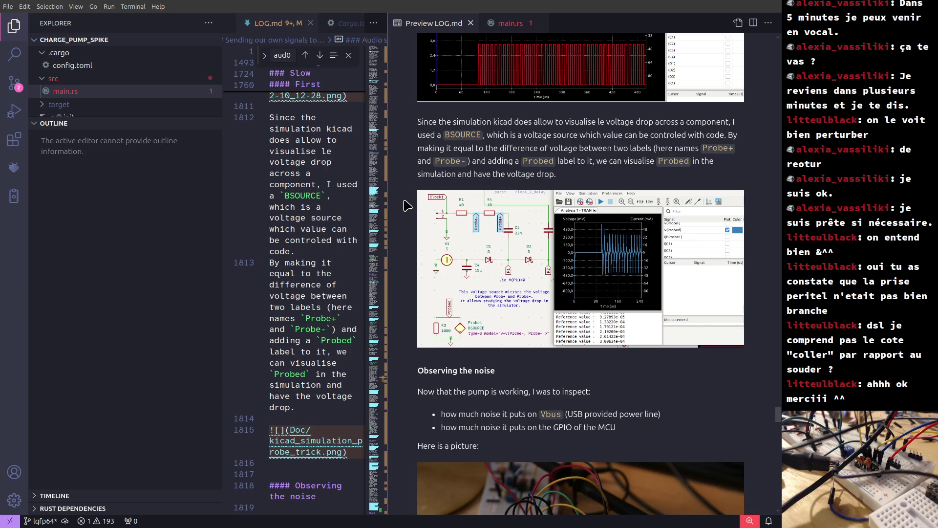
Scroll down the LOG.md preview past the BSOURCE probe and noise notes.
scroll(405, 205, "down", 15)
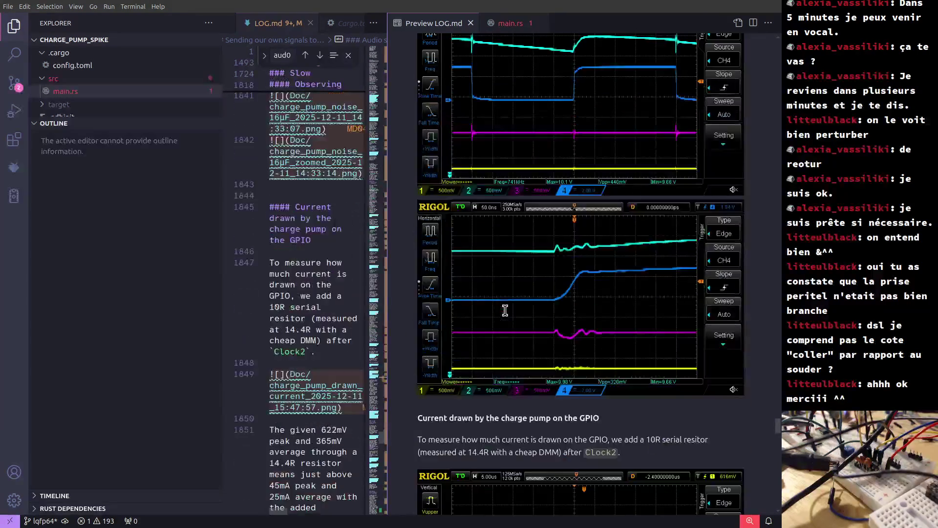
scroll(508, 317, "down", 15)
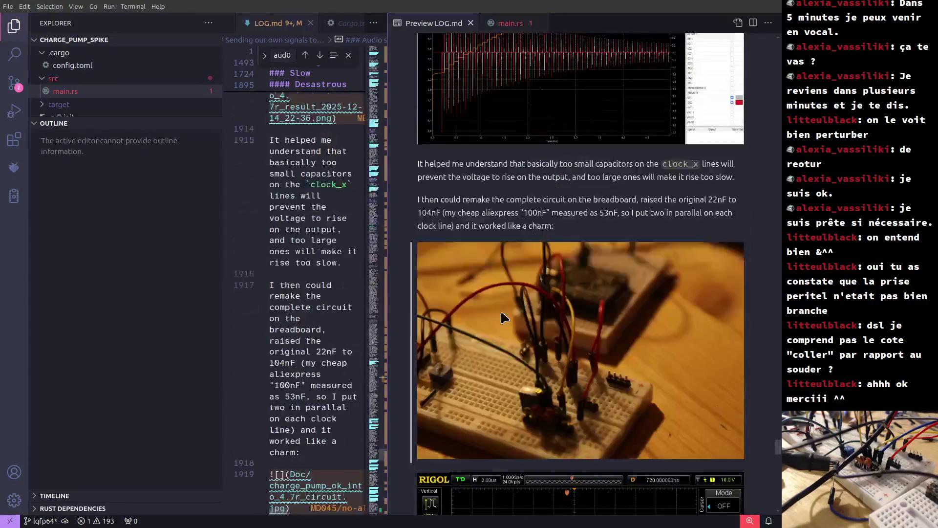
scroll(505, 318, "down", 15)
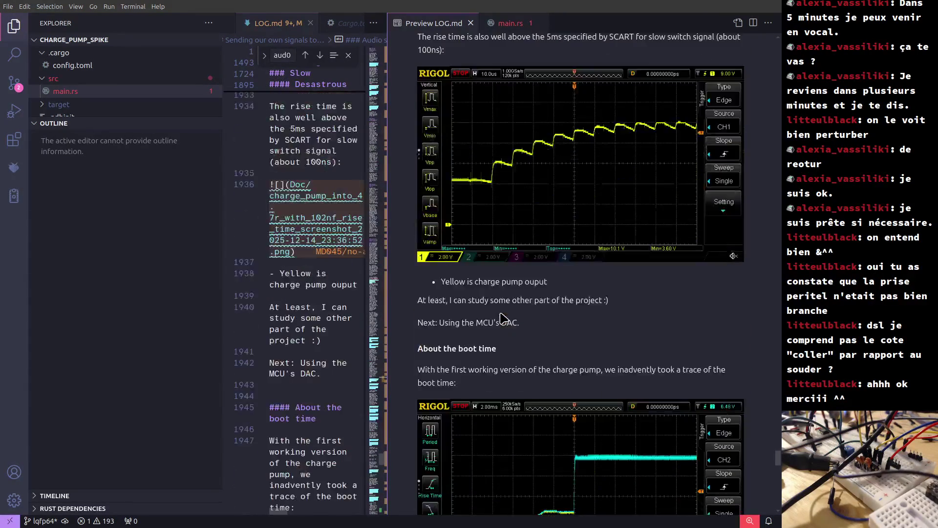
scroll(502, 318, "down", 15)
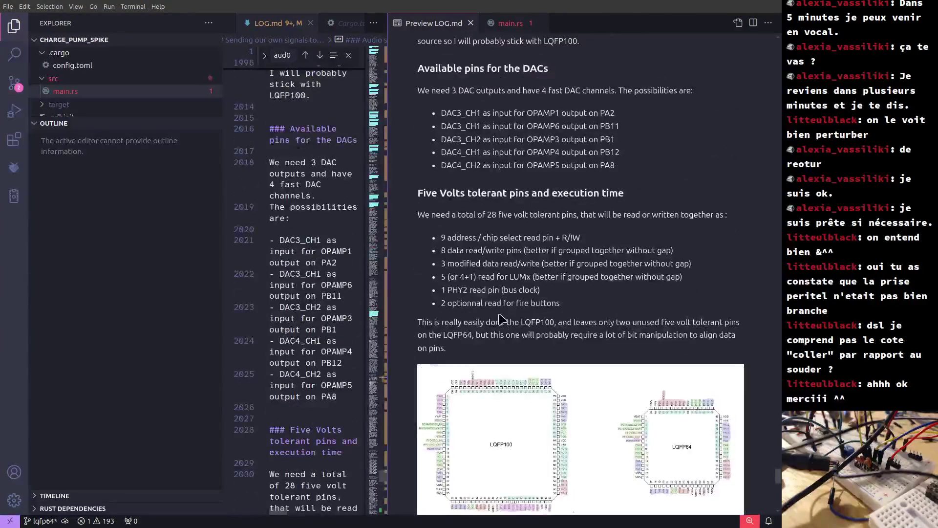
scroll(520, 331, "down", 10)
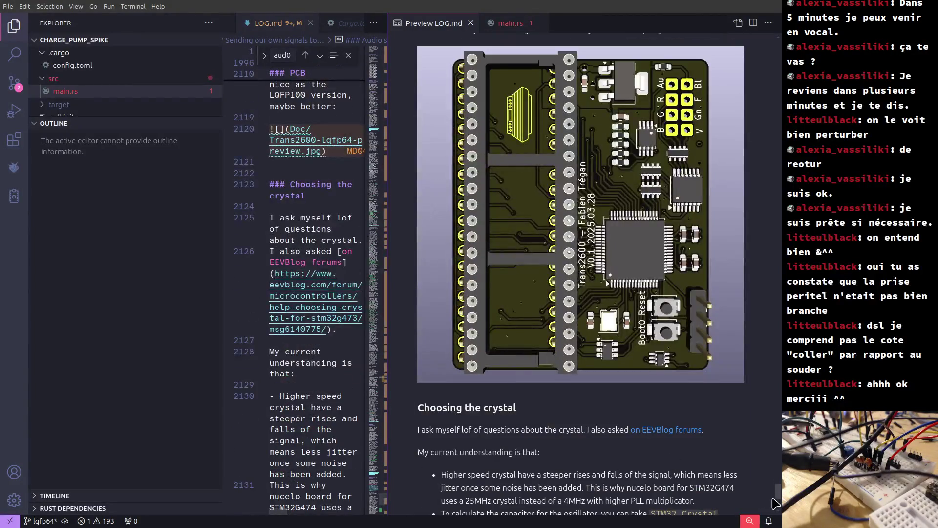
left_click_drag(775, 504, 777, 350)
scroll(562, 352, "down", 4)
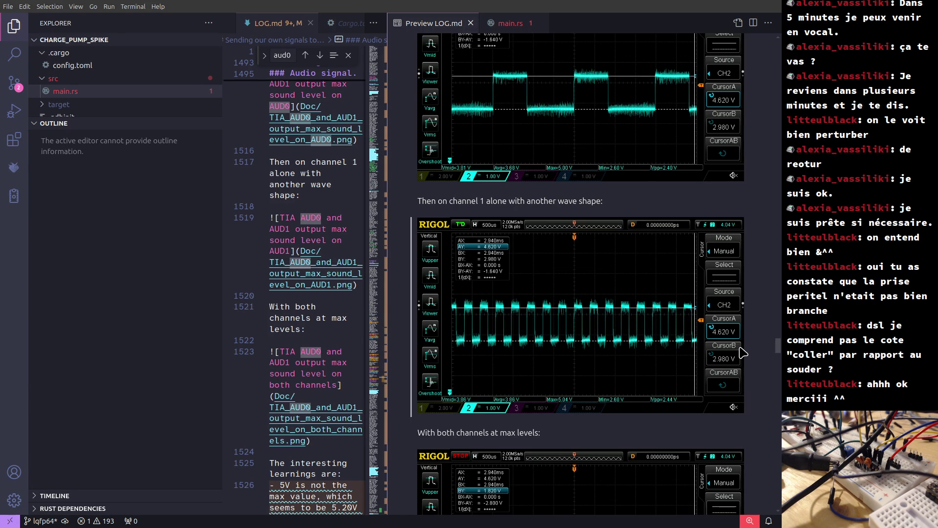
Return to the Blade 2 DVD audio capture (970mV peak) and hide the Explorer sidebar.
scroll(520, 346, "up", 3)
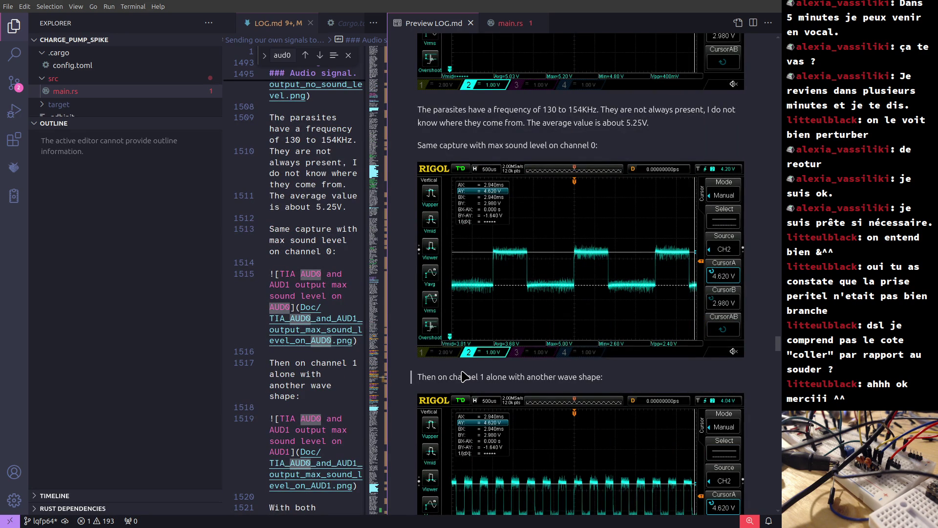
scroll(524, 344, "up", 7)
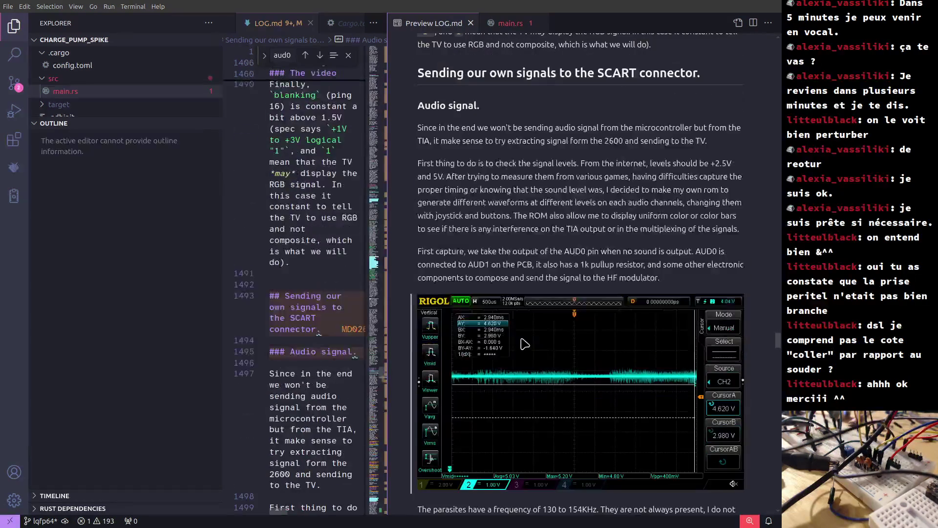
scroll(525, 344, "up", 12)
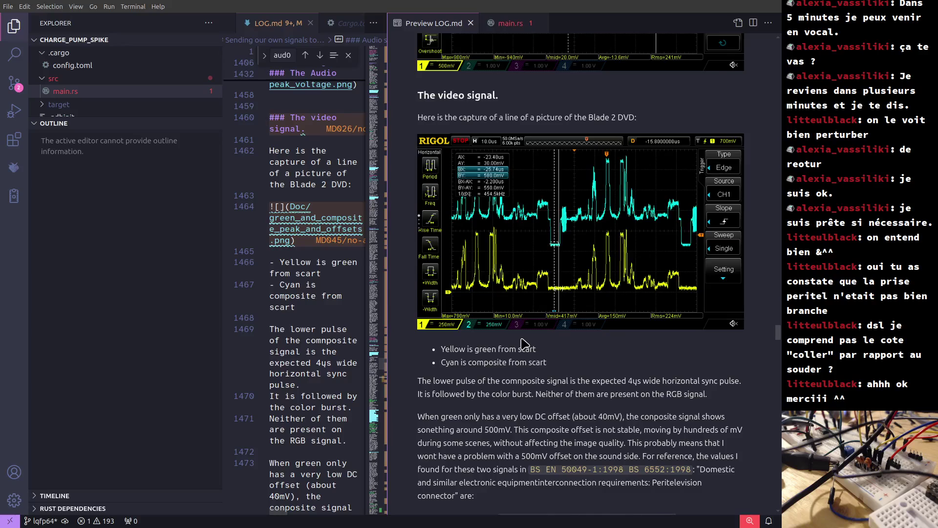
scroll(524, 344, "up", 2)
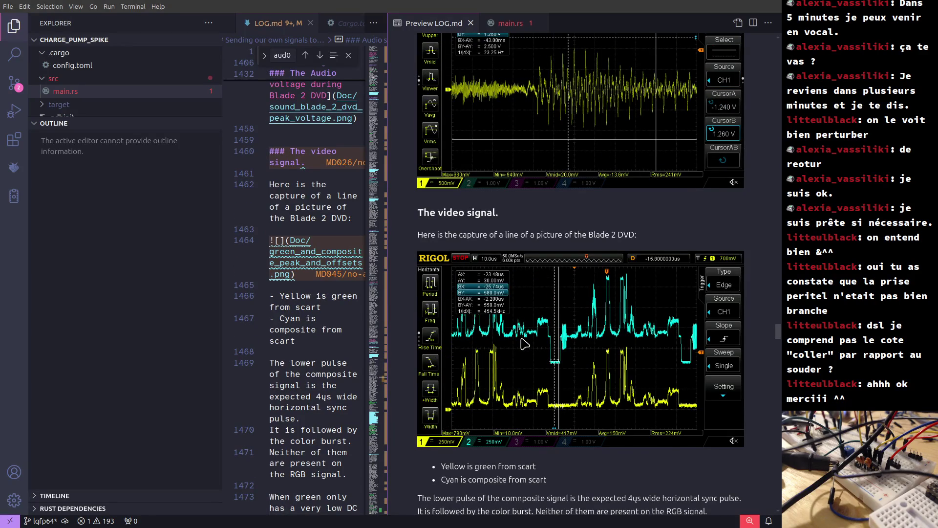
scroll(524, 344, "up", 3)
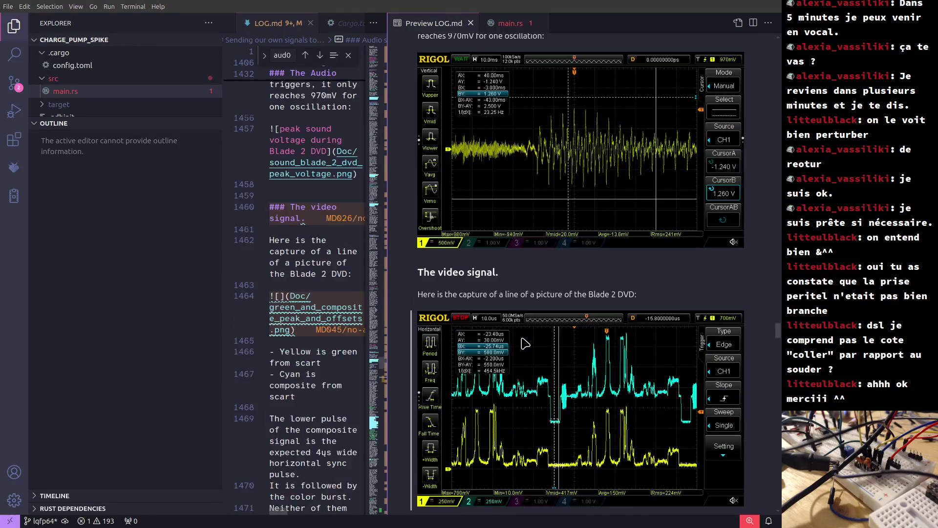
scroll(524, 344, "up", 6)
scroll(525, 344, "down", 7)
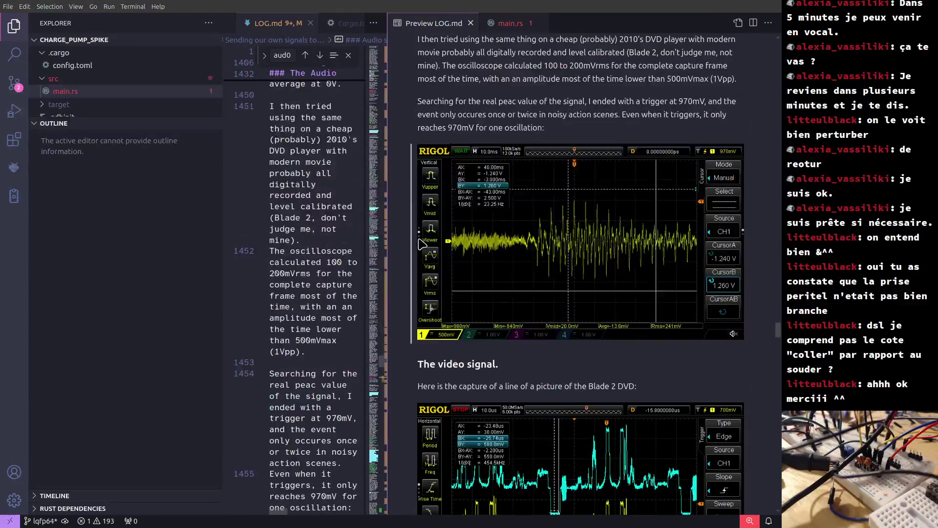
left_click(8, 29)
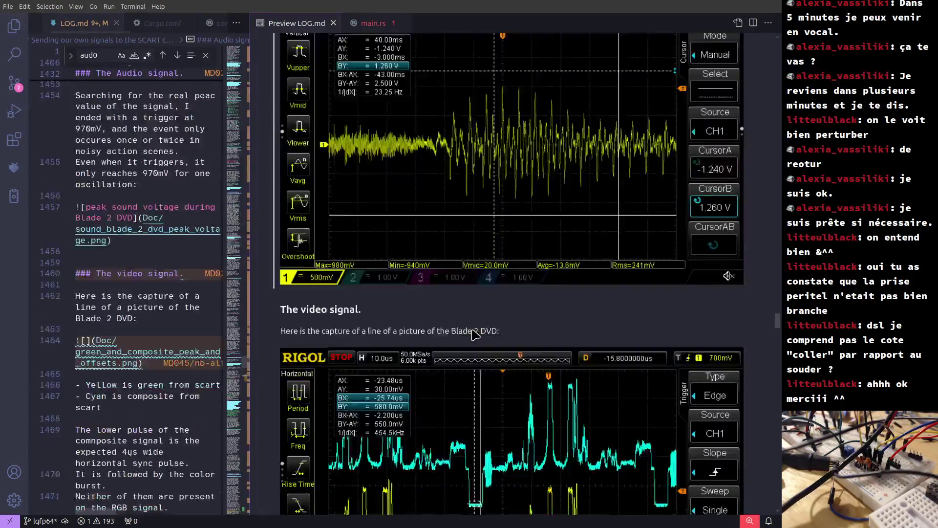
Scroll to 'With both channels at max levels', click into line 1525 and reopen the Explorer sidebar.
scroll(477, 329, "down", 5)
left_click_drag(777, 326, 777, 338)
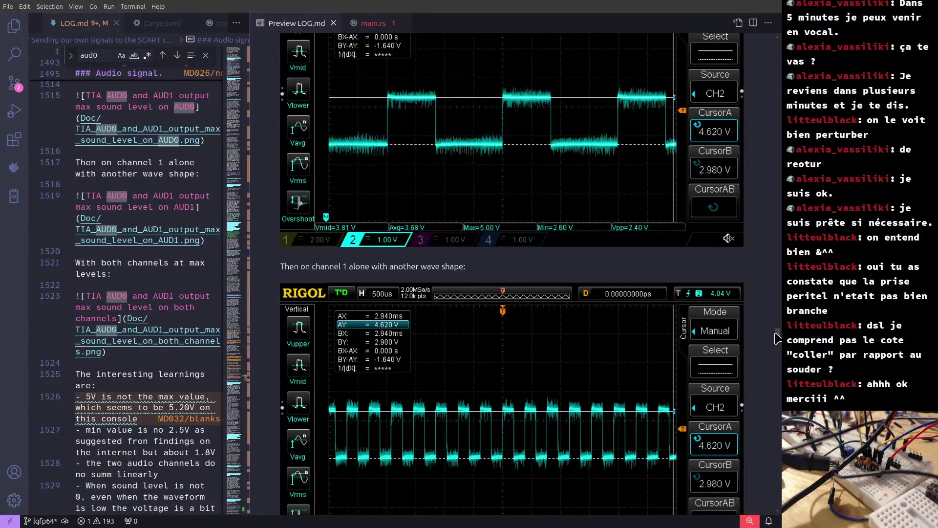
scroll(635, 360, "down", 8)
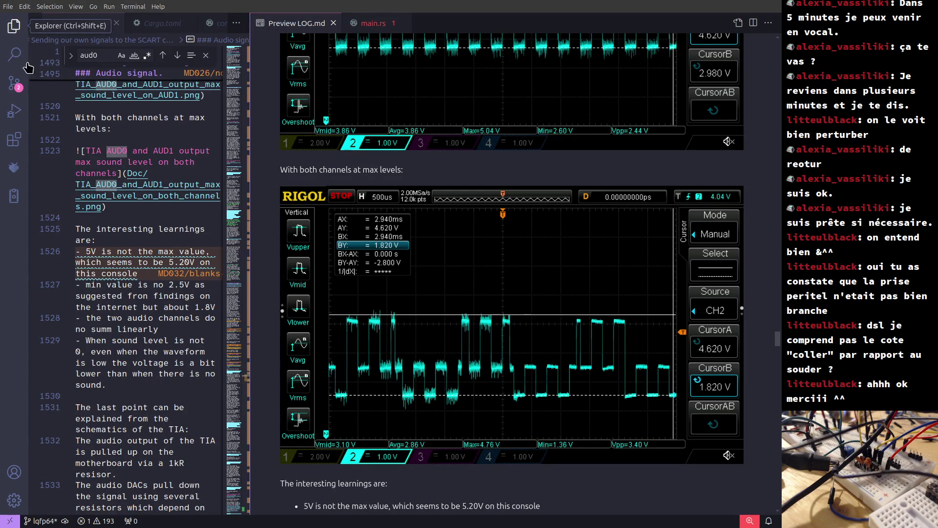
left_click(121, 233)
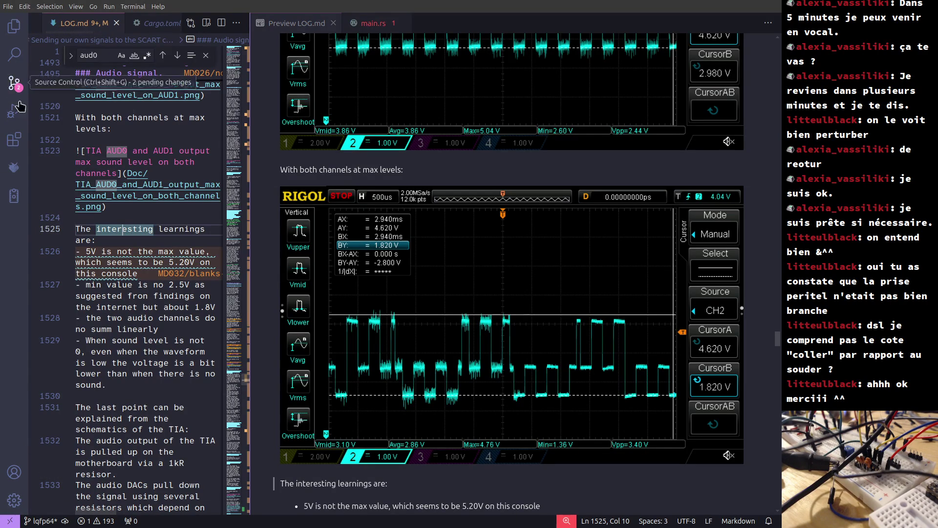
left_click(7, 32)
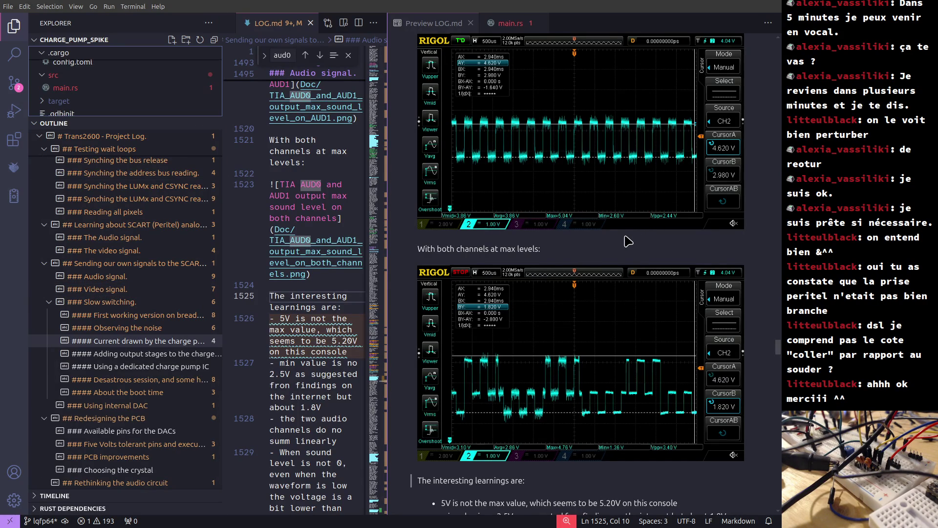
key("alt+Tab")
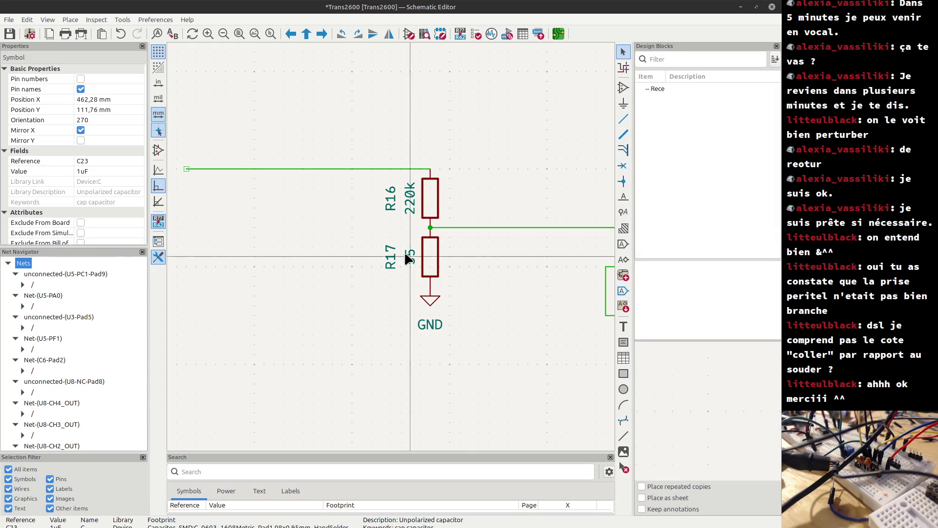
Zoom out in the schematic and deselect capacitor C23 by clicking empty canvas.
scroll(401, 257, "down", 4)
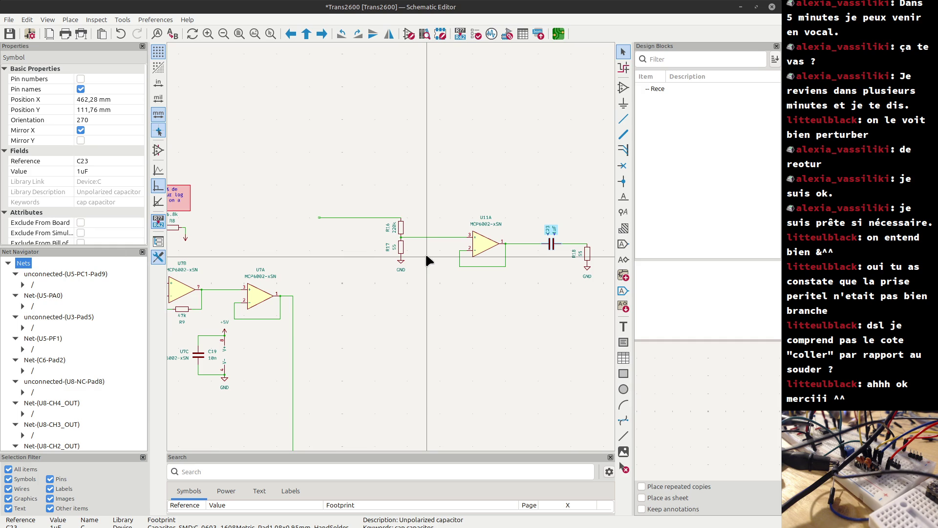
left_click(463, 172)
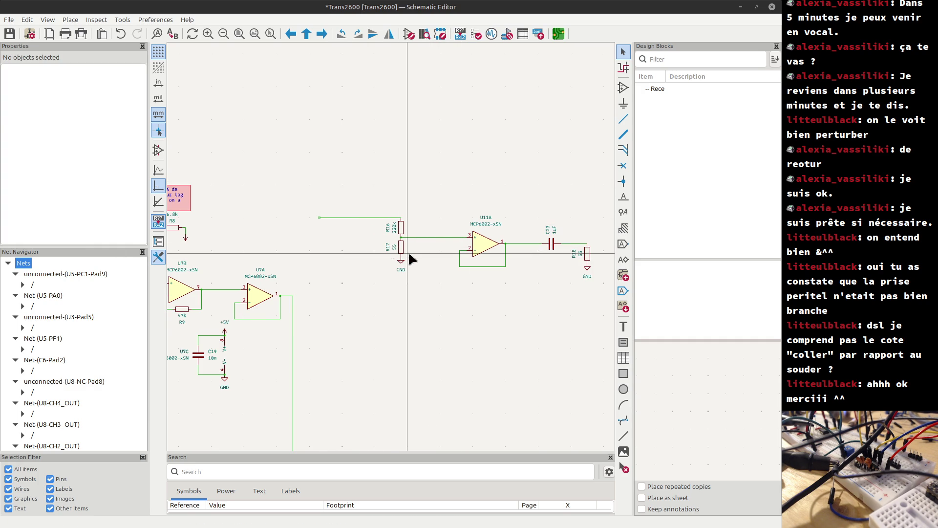
scroll(409, 251, "down", 2)
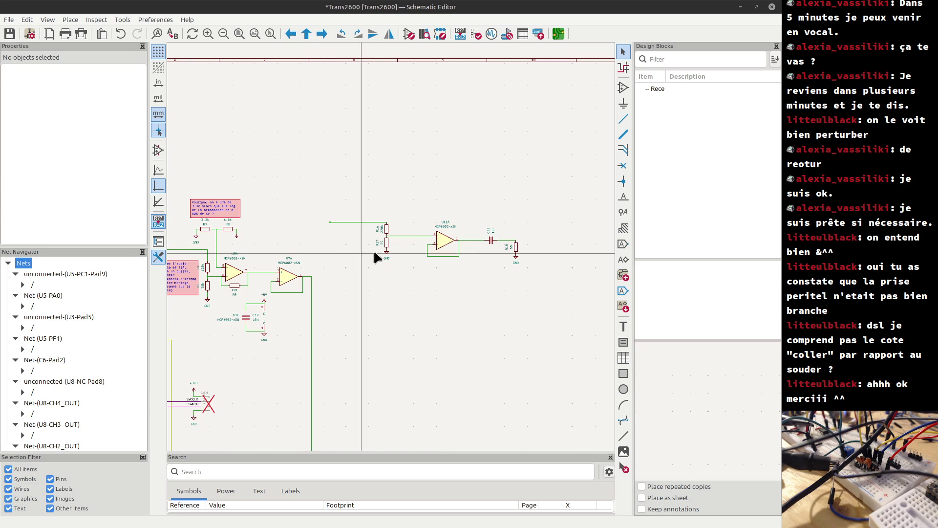
Return to the LOG.md project log and open a calculator in Programming mode.
scroll(421, 239, "up", 2)
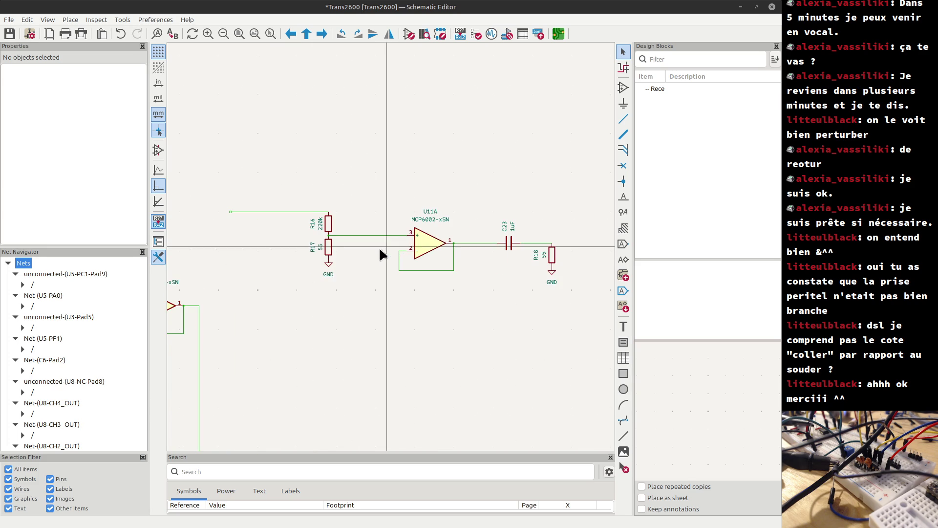
key("alt+Tab")
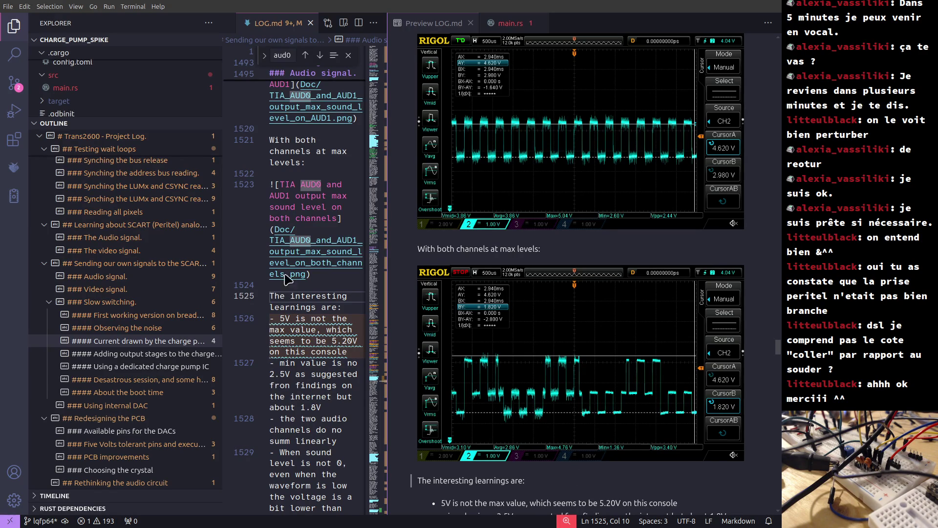
key("XF86Calculator")
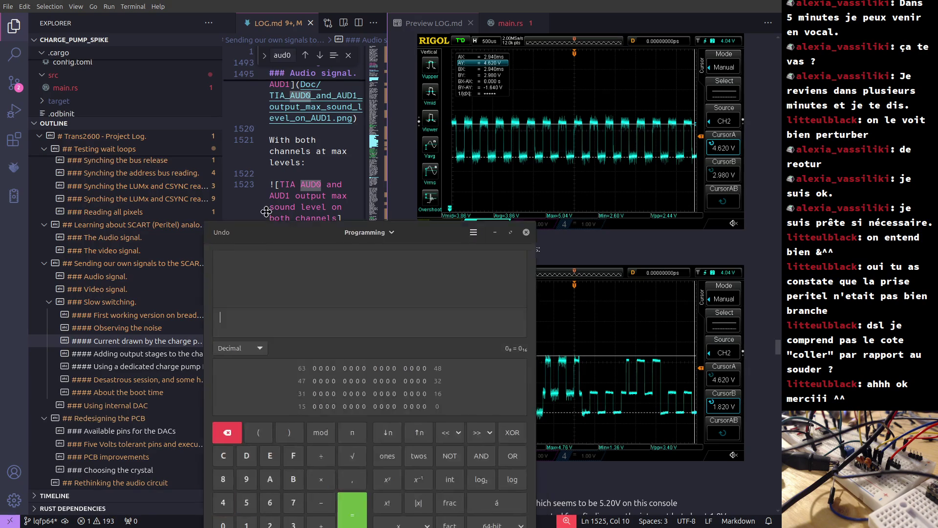
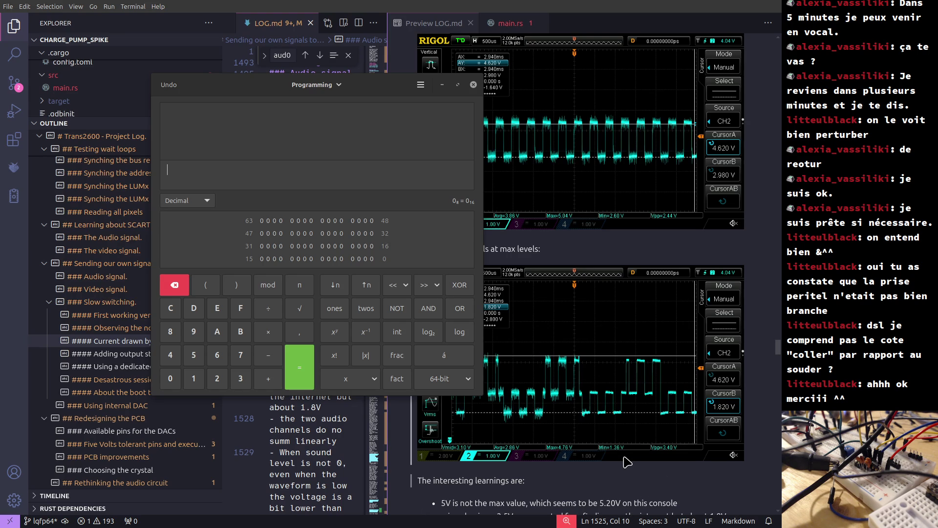
Compute 3,4 ÷ 0,707 in the calculator, giving 4,809052334.
type("3,4")
type("/")
type("0,")
type("707")
key("Return")
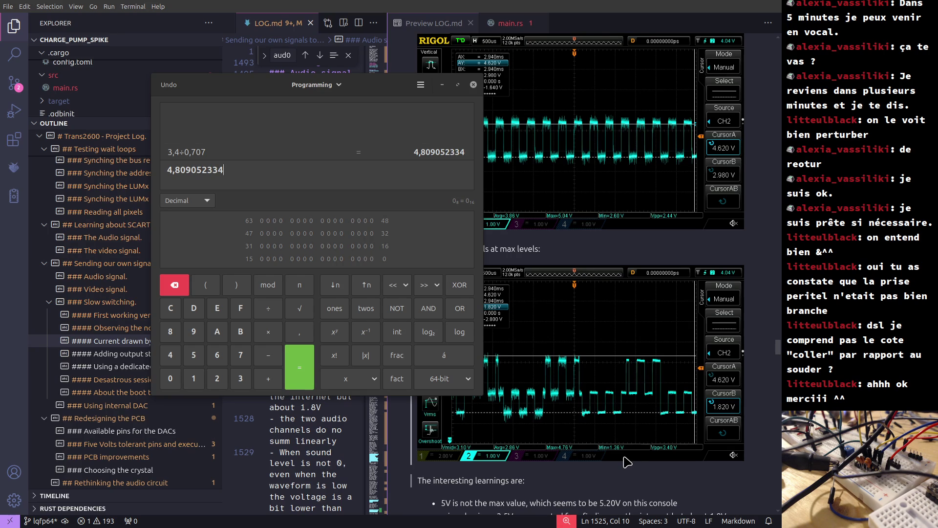
double_click(217, 170)
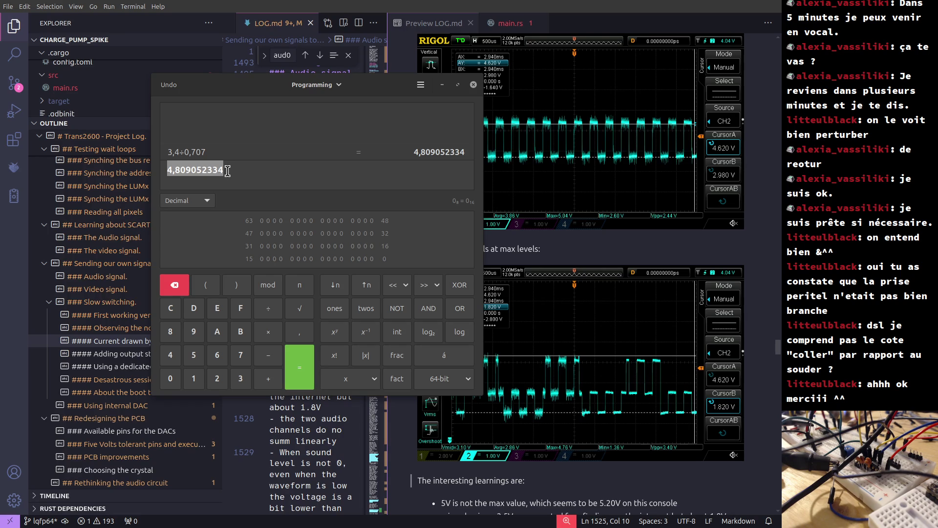
Change the divisor to 0,75 to get 4,533333333, then return to the schematic.
left_click(190, 152)
left_click_drag(199, 171, 219, 175)
type("5")
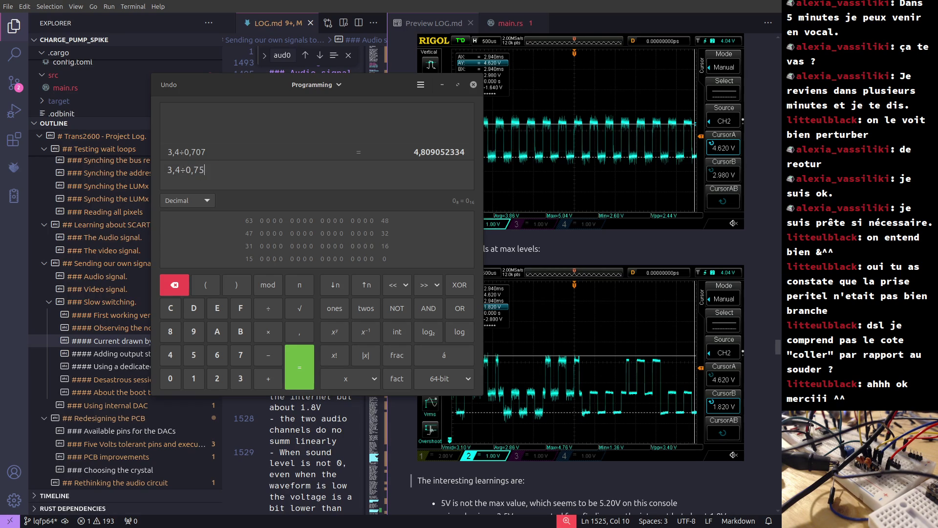
key("Return")
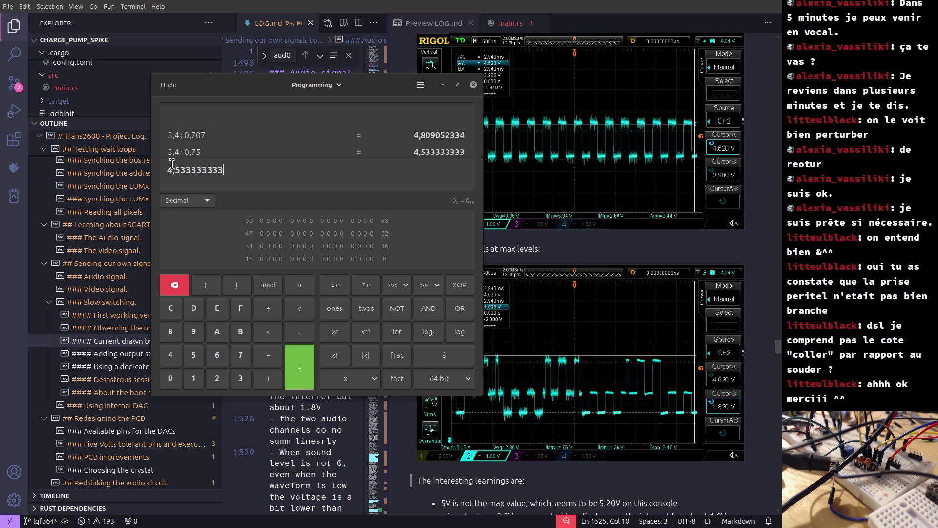
left_click_drag(167, 175, 235, 178)
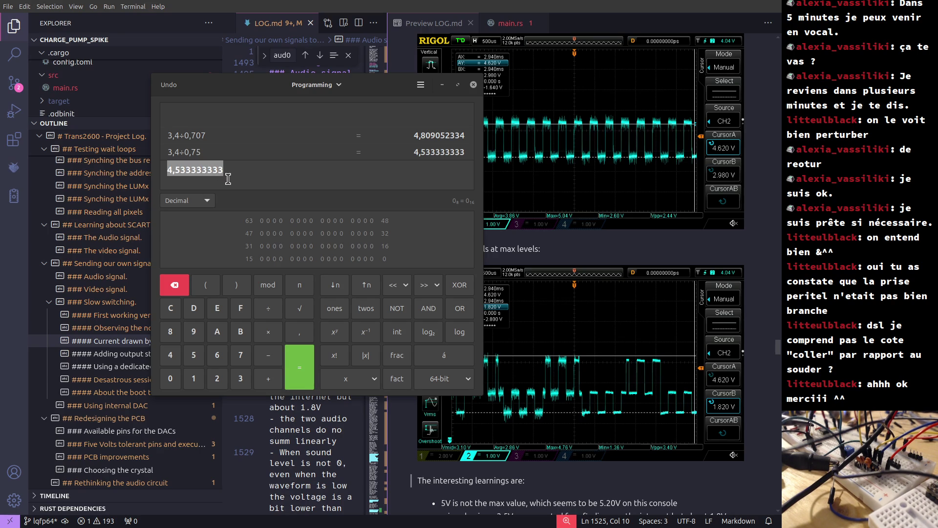
key("alt+Tab")
key("alt+Tab")
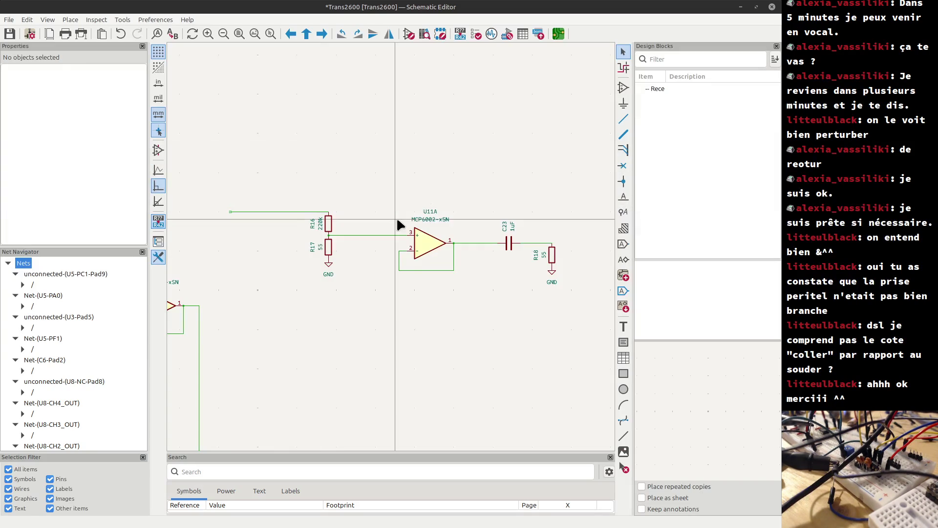
scroll(411, 239, "up", 5)
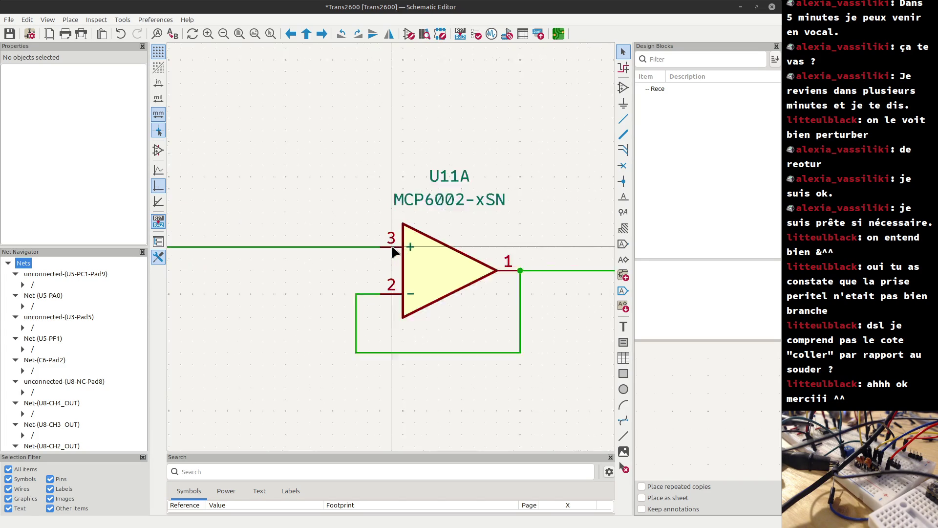
scroll(390, 248, "down", 3)
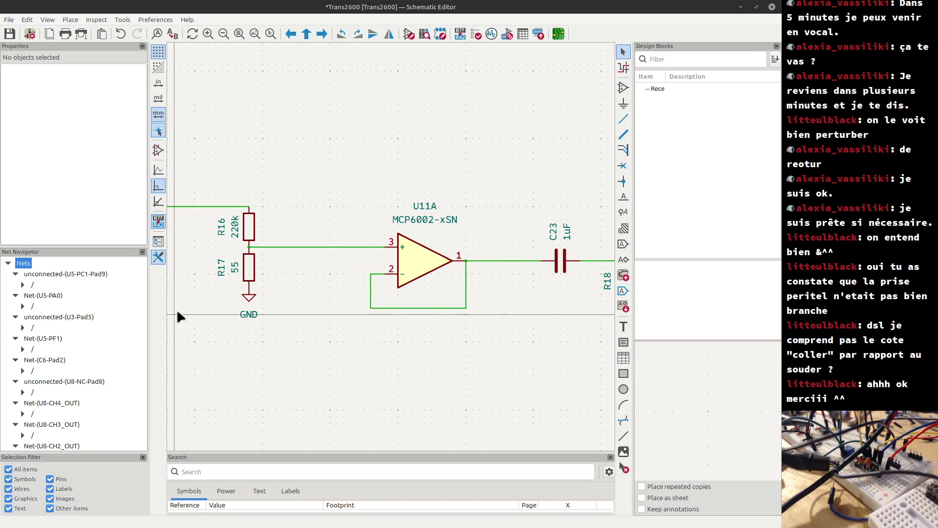
left_click(236, 235)
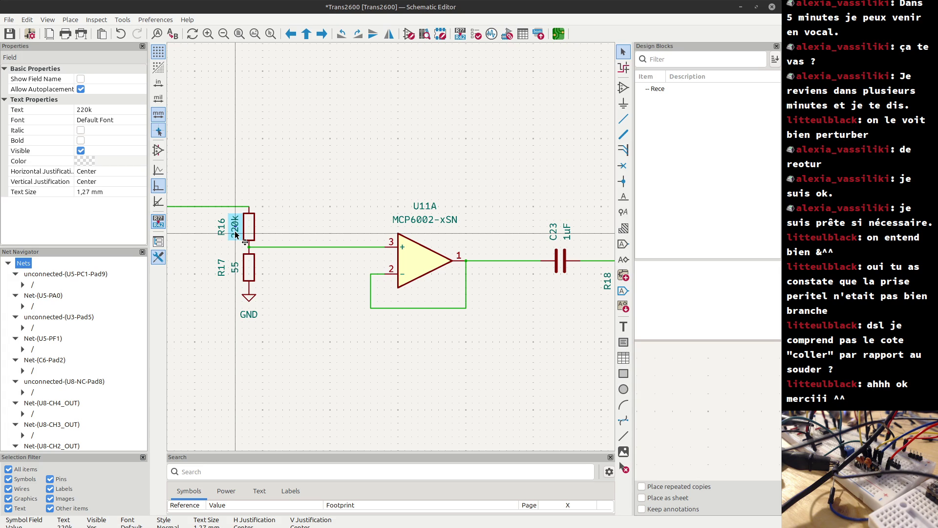
scroll(236, 236, "down", 1)
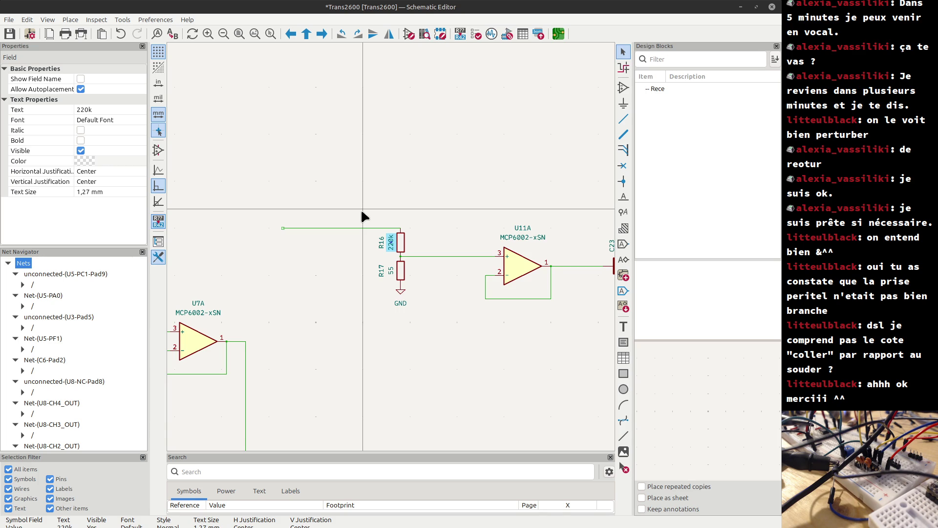
double_click(392, 247)
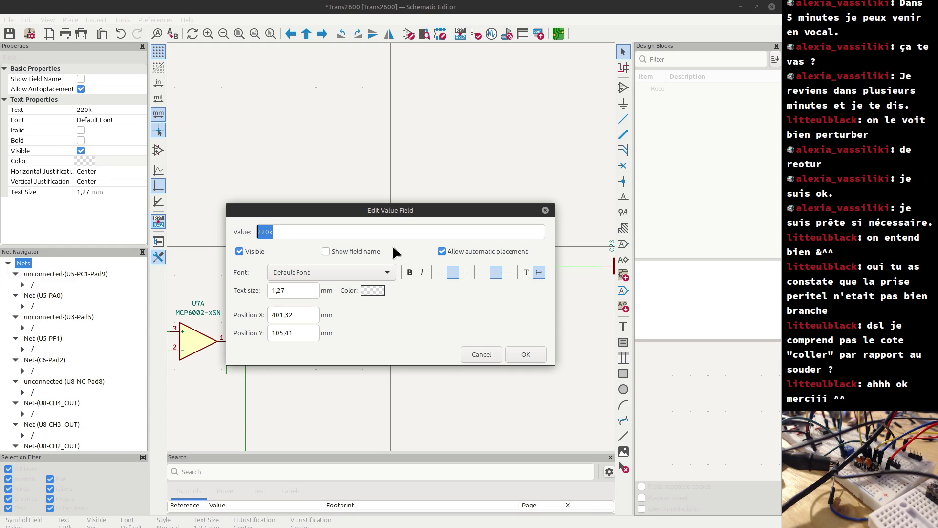
left_click_drag(393, 210, 462, 303)
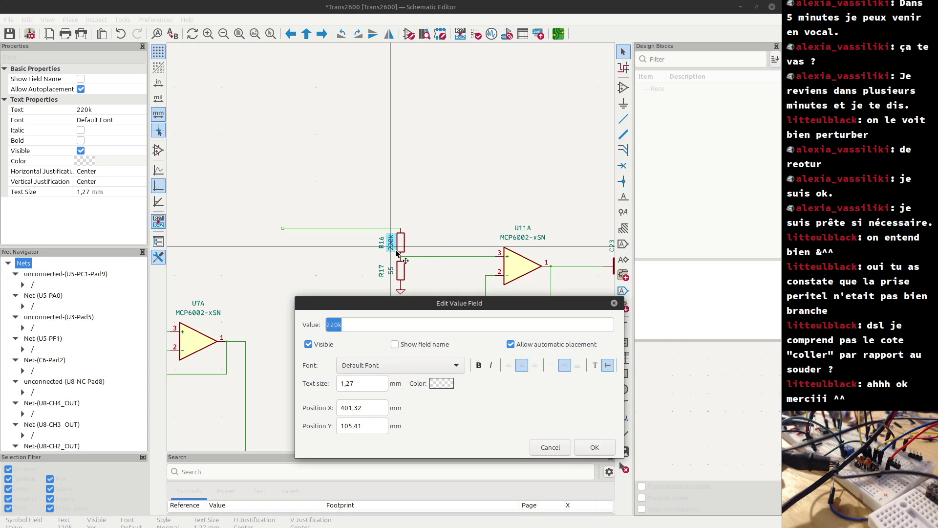
left_click(544, 445)
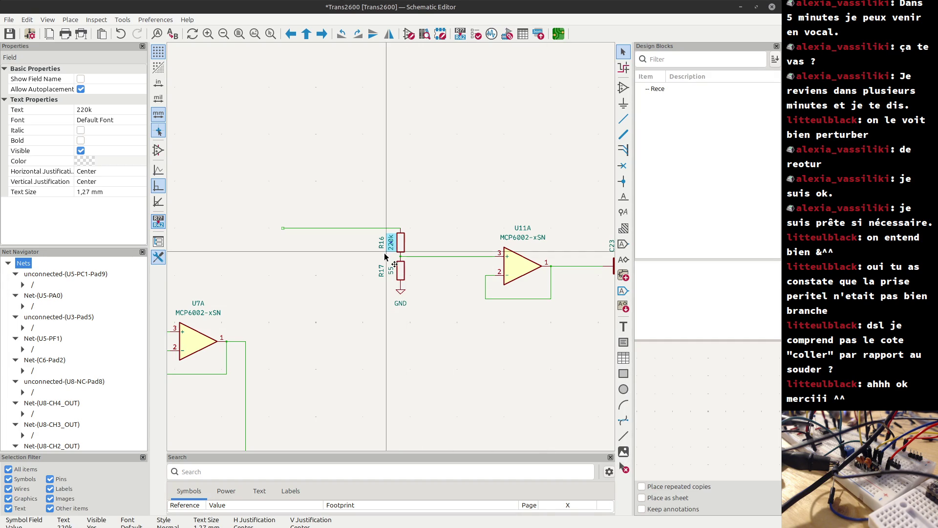
scroll(394, 255, "up", 5)
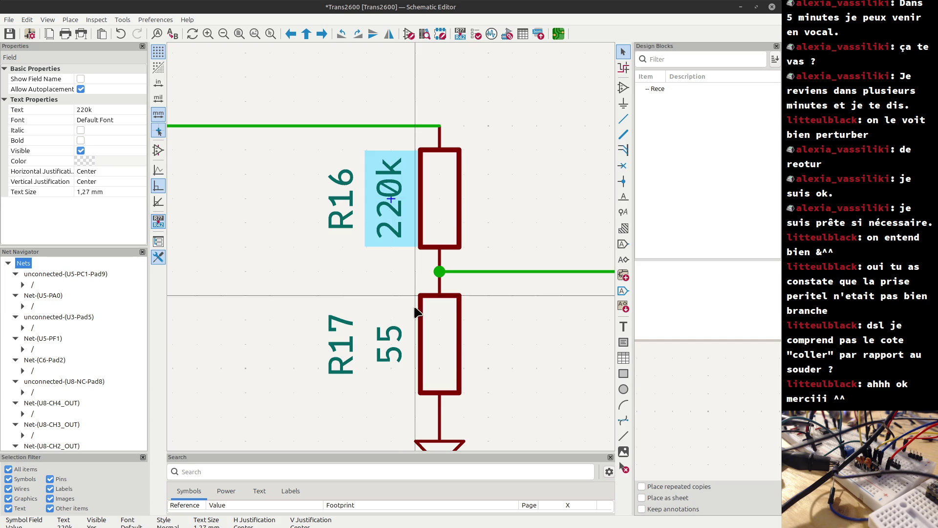
Change R17's value from 55 to 22k.
left_click(390, 357)
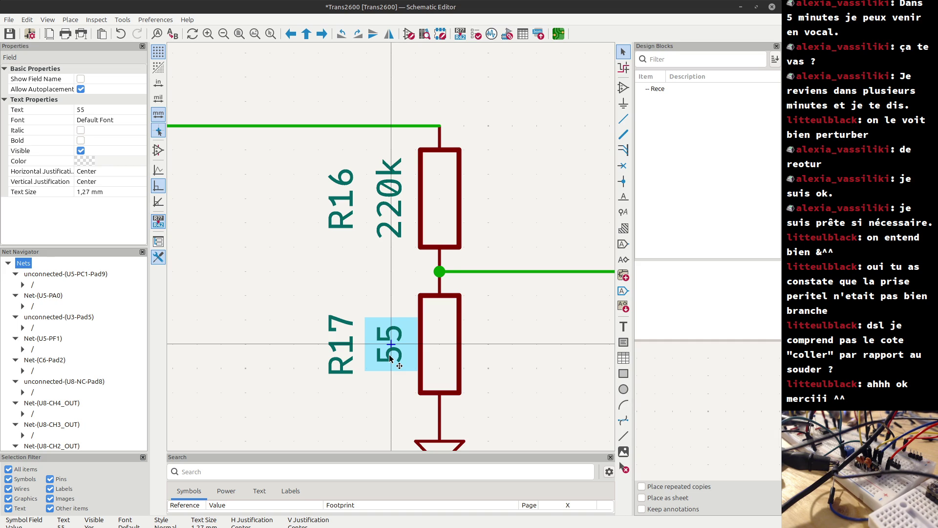
double_click(390, 358)
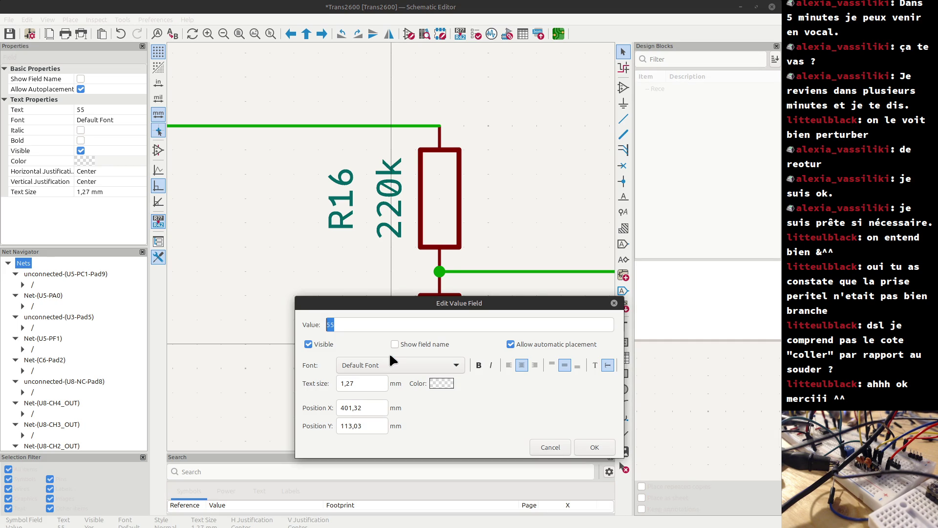
type("22k")
key("Return")
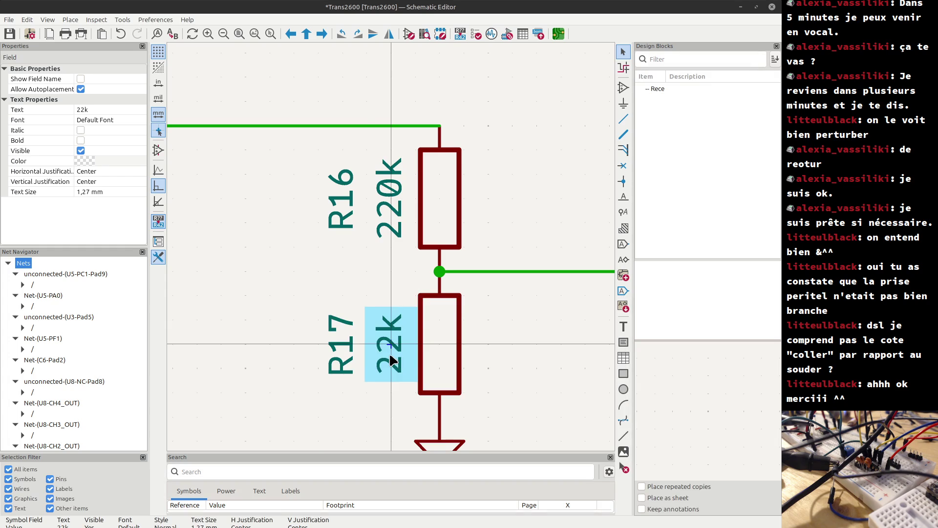
Change R16's value from 220k to 74k.
left_click(394, 227)
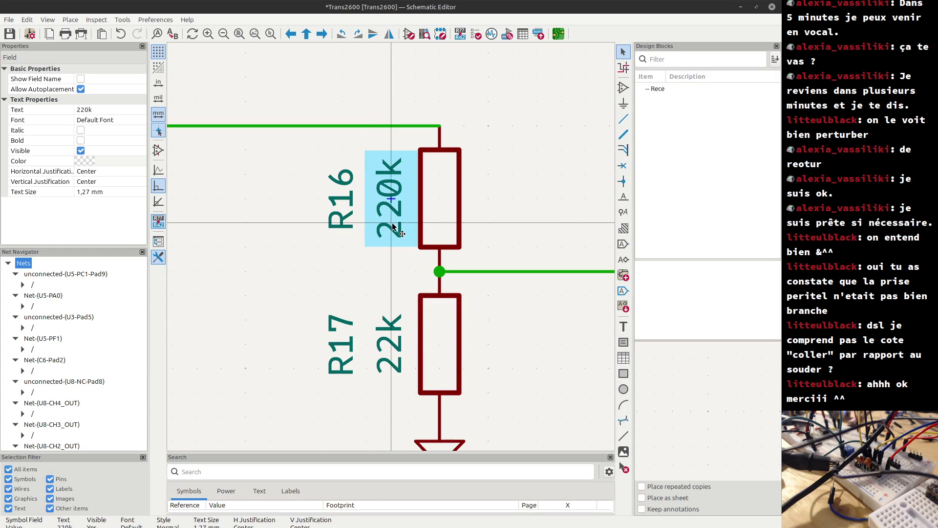
double_click(394, 227)
type("74")
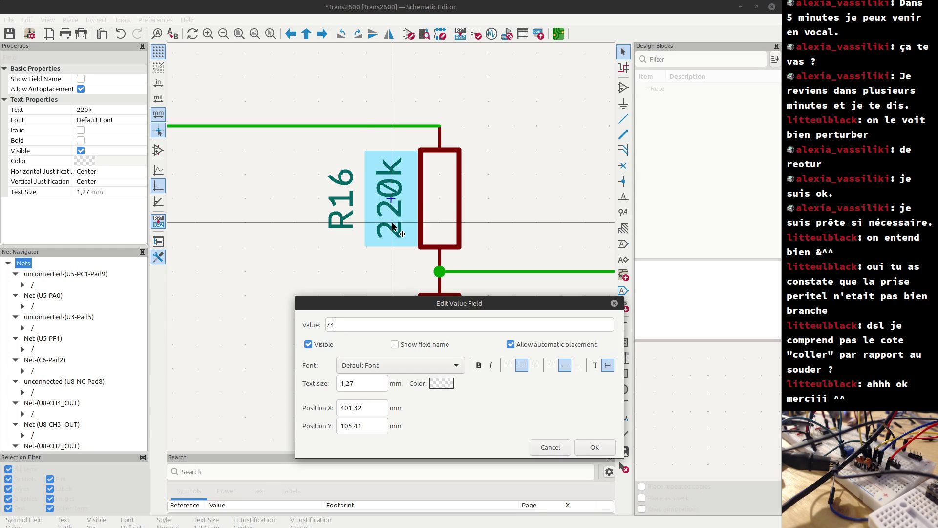
type("k")
key("Return")
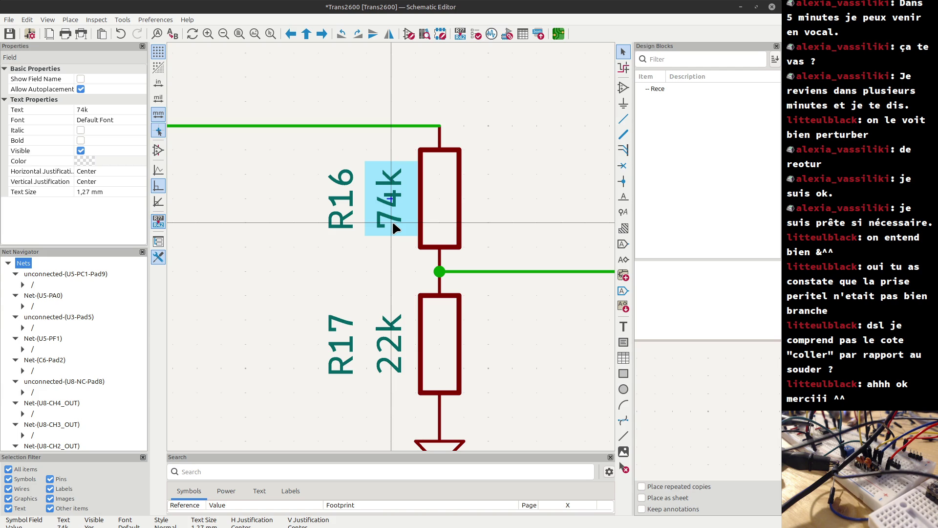
Correct R16's value from 74k to 75k, fixing the stray typo.
double_click(393, 223)
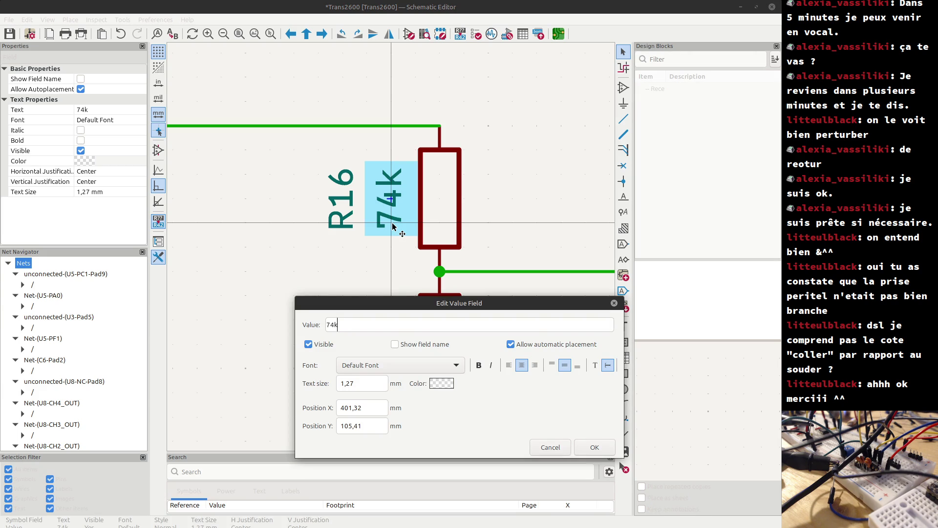
key("BackSpace")
type("e")
key("Return")
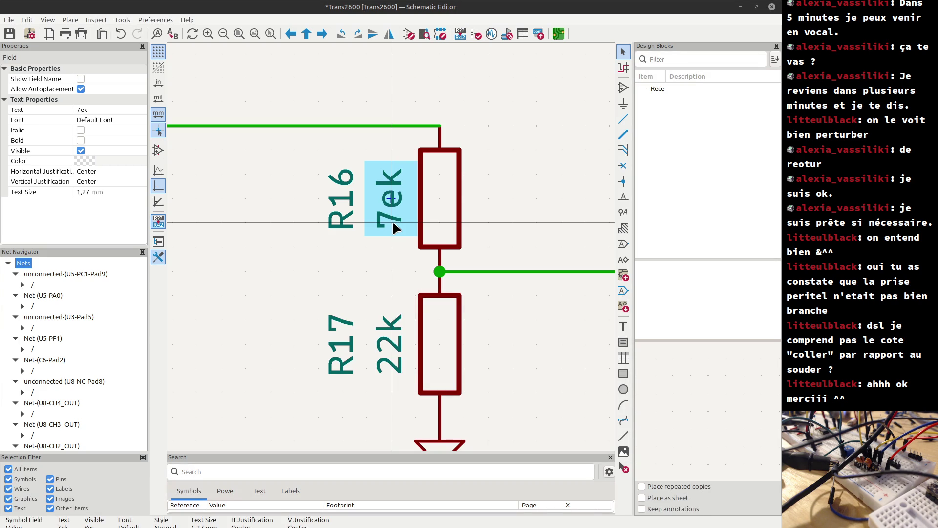
double_click(393, 223)
key("Left")
key("Right")
type("5")
key("Return")
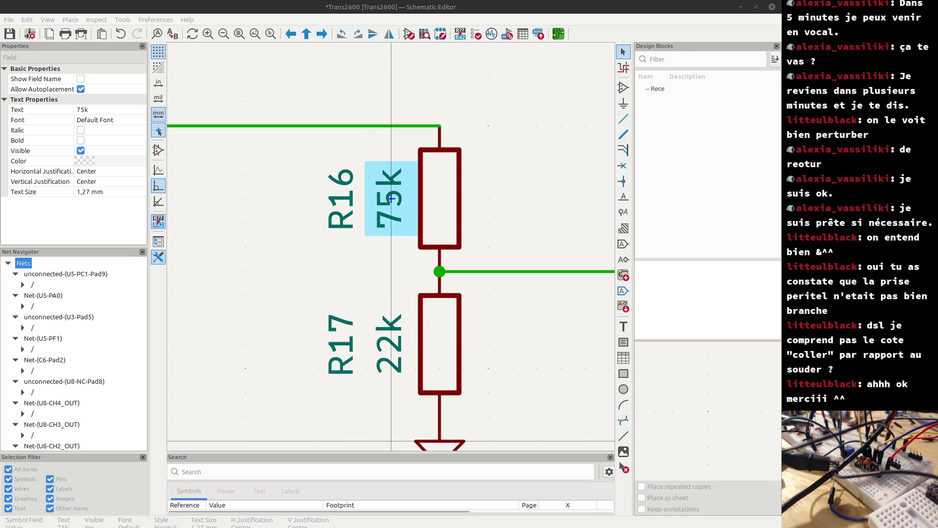
key("XF86Calculator")
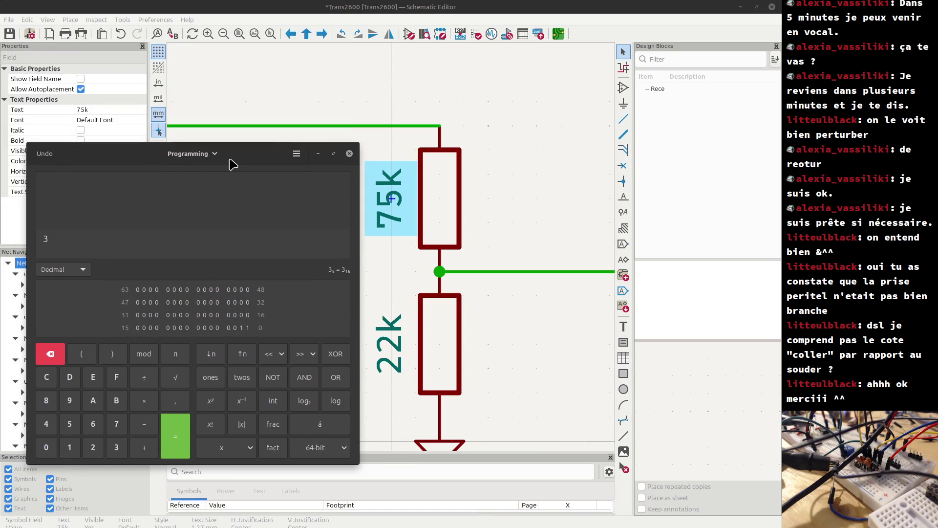
Compute 3,4 × 22 ÷ 97 = 0,771134021, then put the calculator away.
type("3,4")
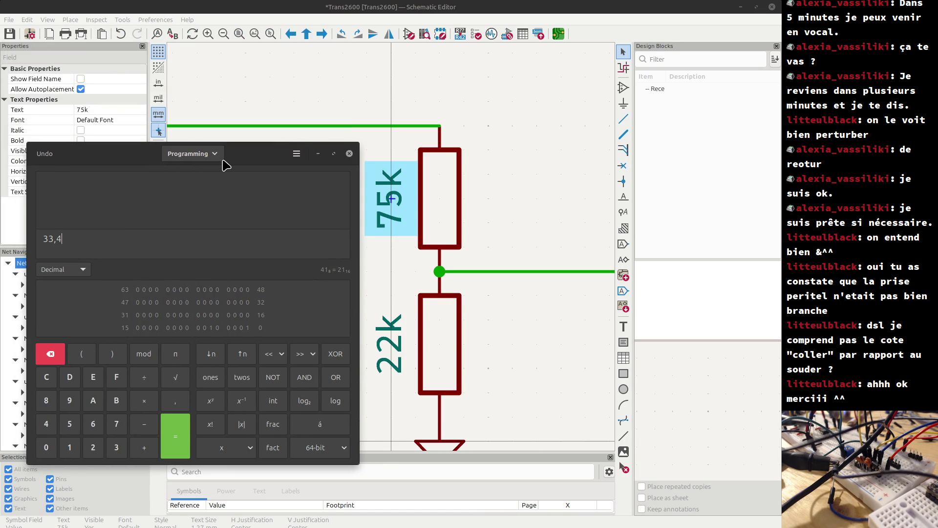
key("BackSpace")
key("BackSpace")
key("BackSpace")
type(",4")
type("*ss/")
key("BackSpace")
key("BackSpace")
type("22÷")
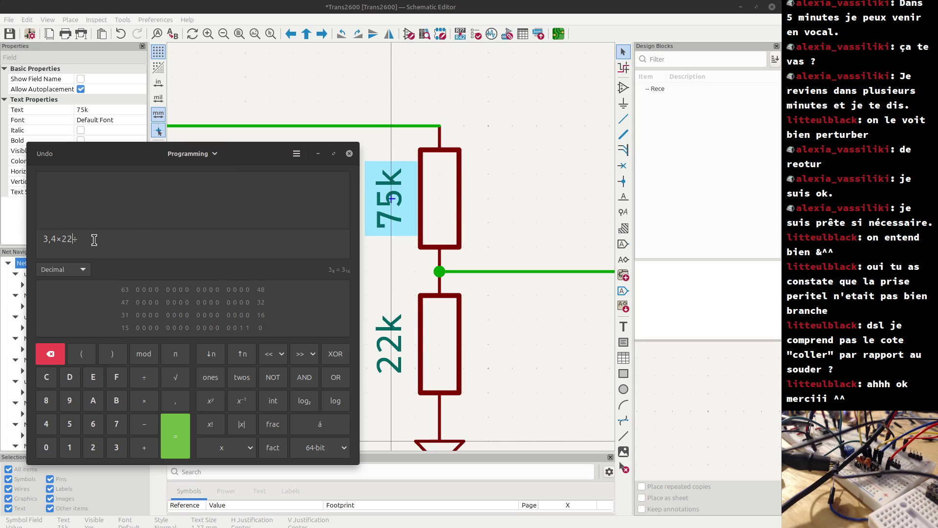
type("97")
key("Return")
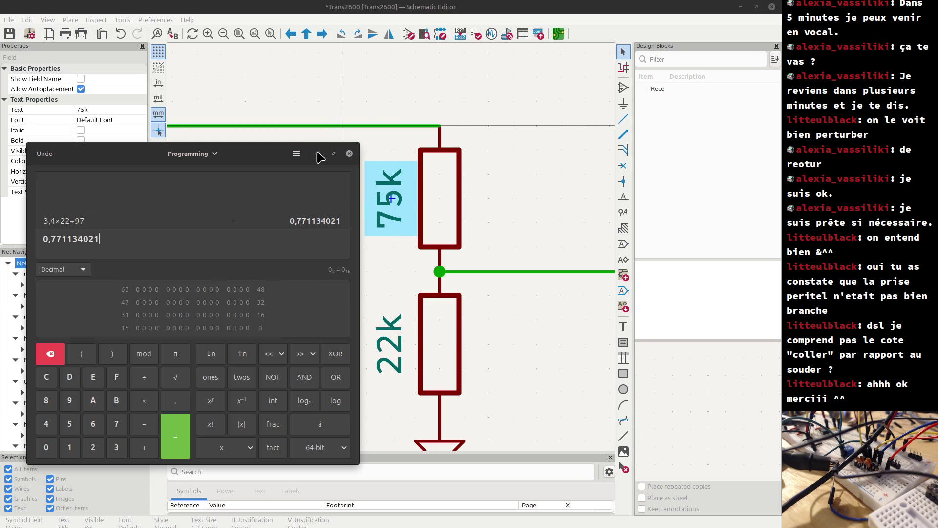
left_click(320, 156)
scroll(354, 200, "down", 2)
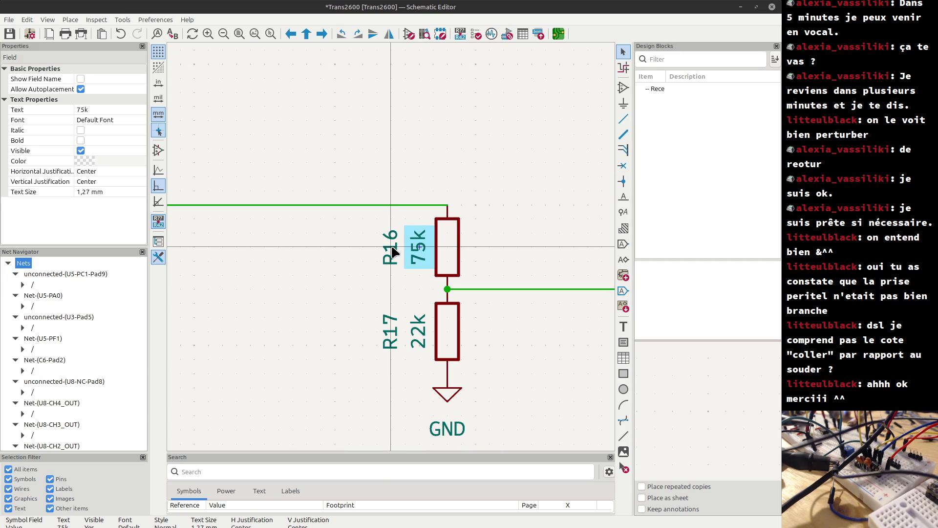
key("alt+Tab")
key("alt+Tab")
key("alt+Tab")
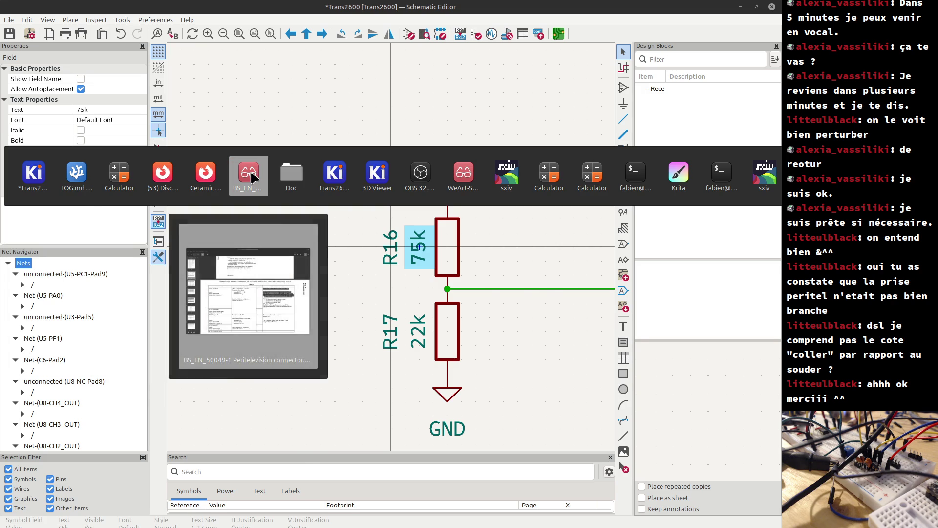
Switch to the EN 50049-1 PDF and highlight Table 1's nominal 0,5 V audio output level.
left_click(262, 179)
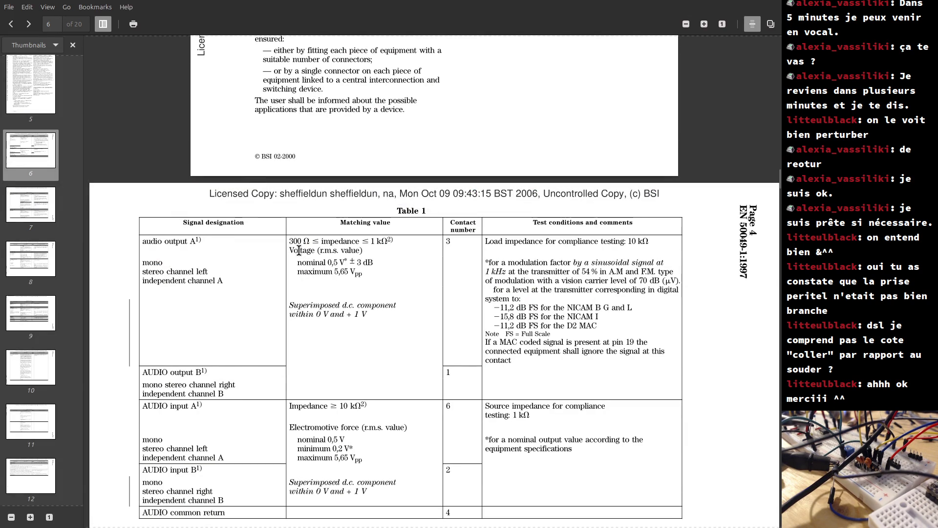
left_click_drag(289, 249, 370, 257)
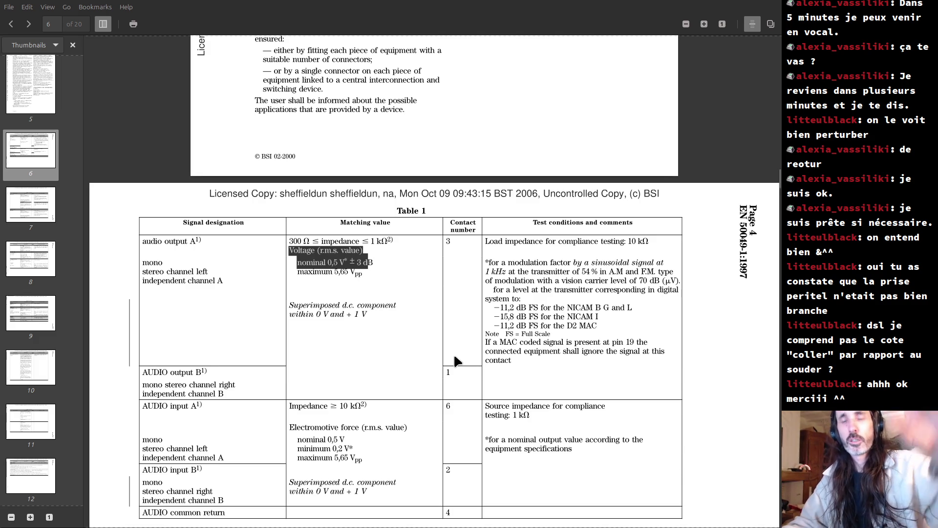
left_click(448, 360)
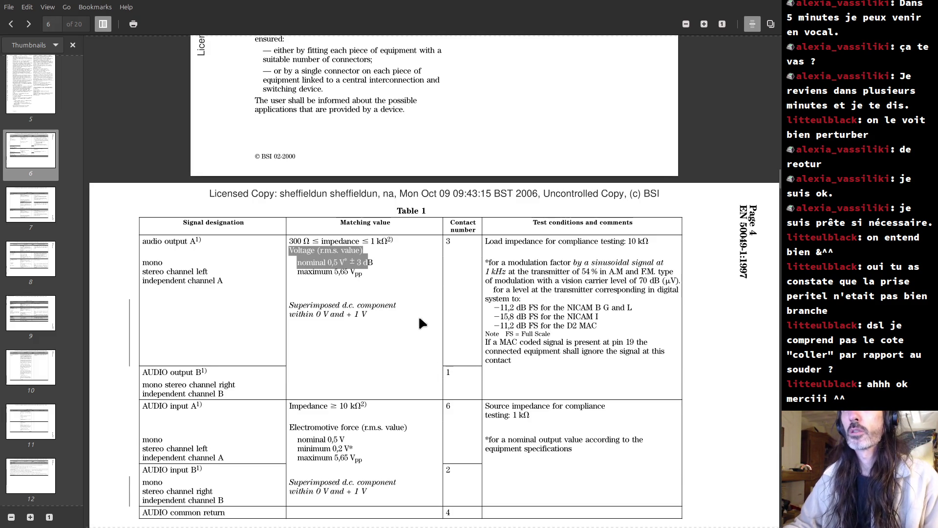
key("alt+Tab")
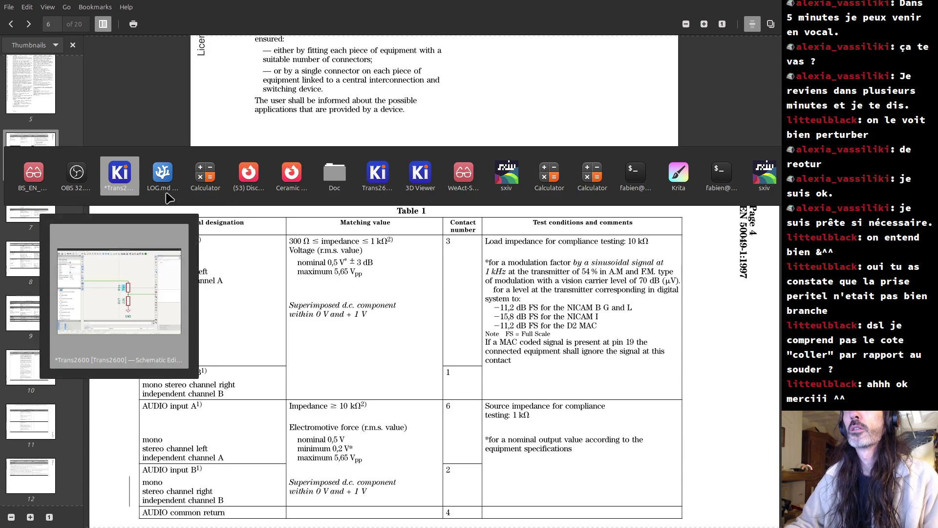
Change R16's value from 75k to 47k.
left_click(123, 189)
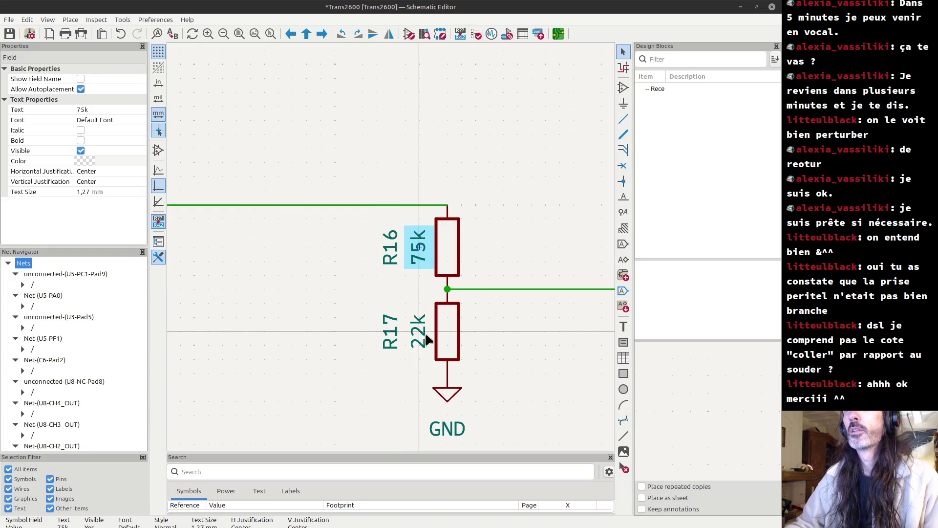
double_click(416, 259)
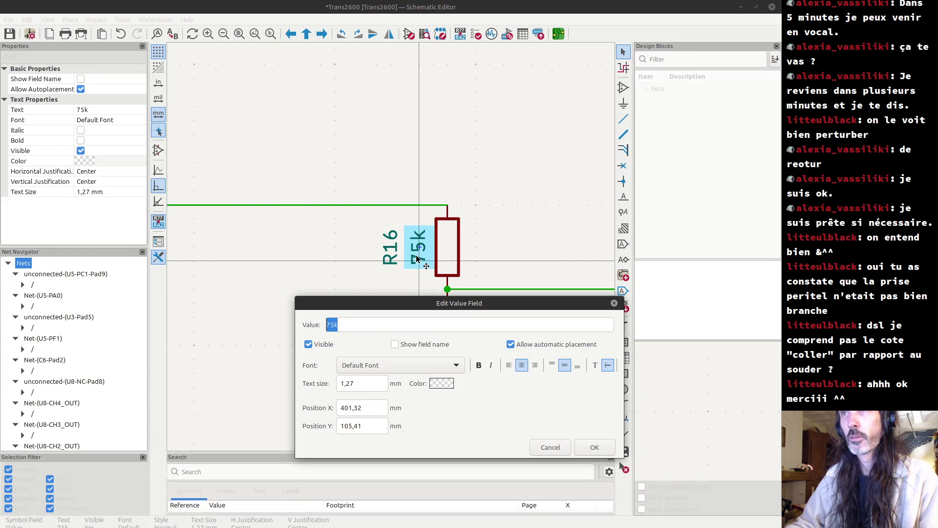
key("Left")
type("4")
key("Right")
key("Delete")
key("Return")
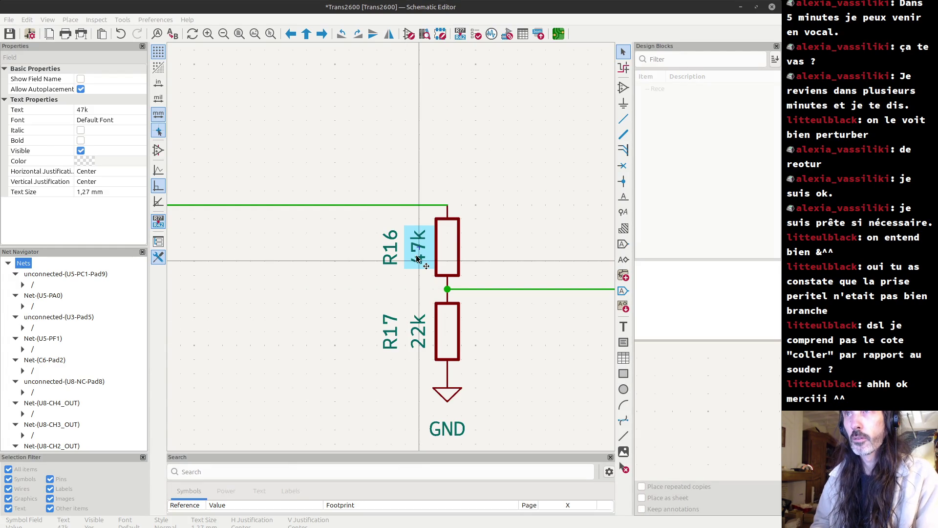
Change R17's value from 22k to 33k, then deselect it.
left_click(420, 345)
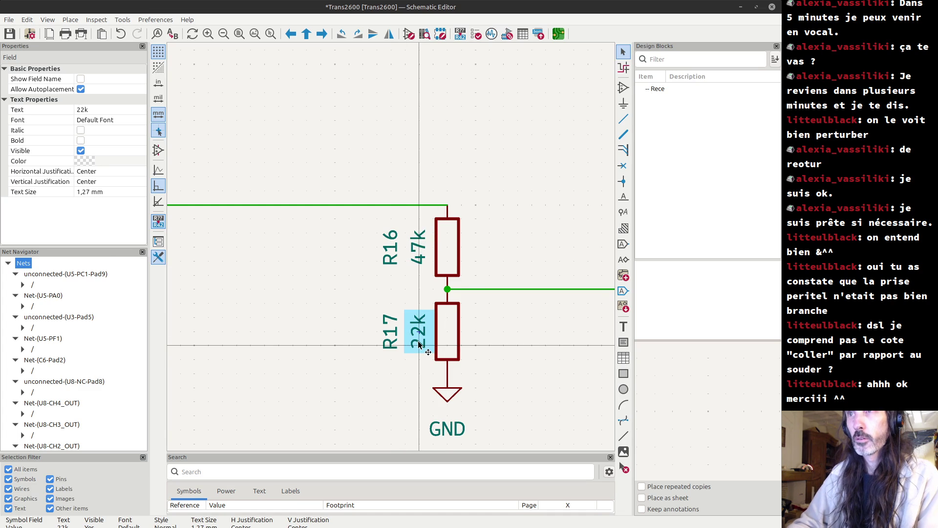
double_click(419, 345)
key("Left")
type("3")
key("Delete")
key("Delete")
type("3")
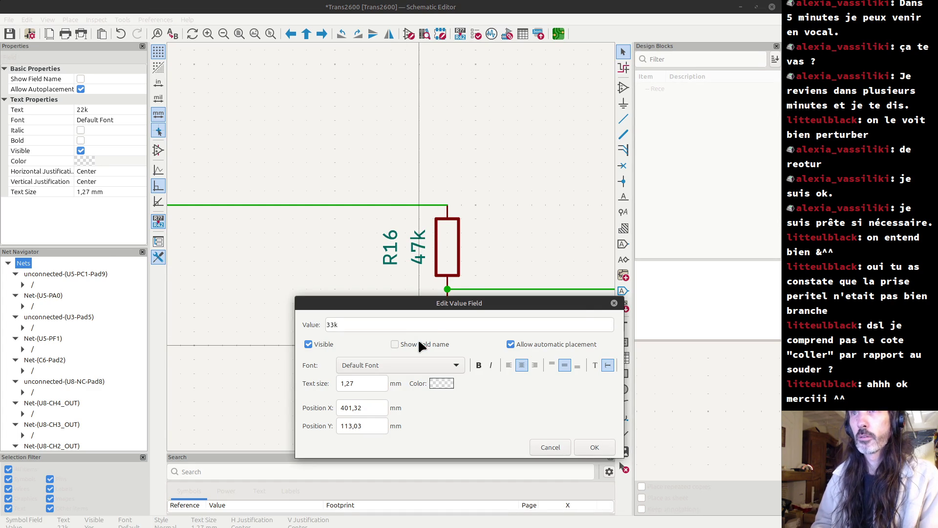
key("Return")
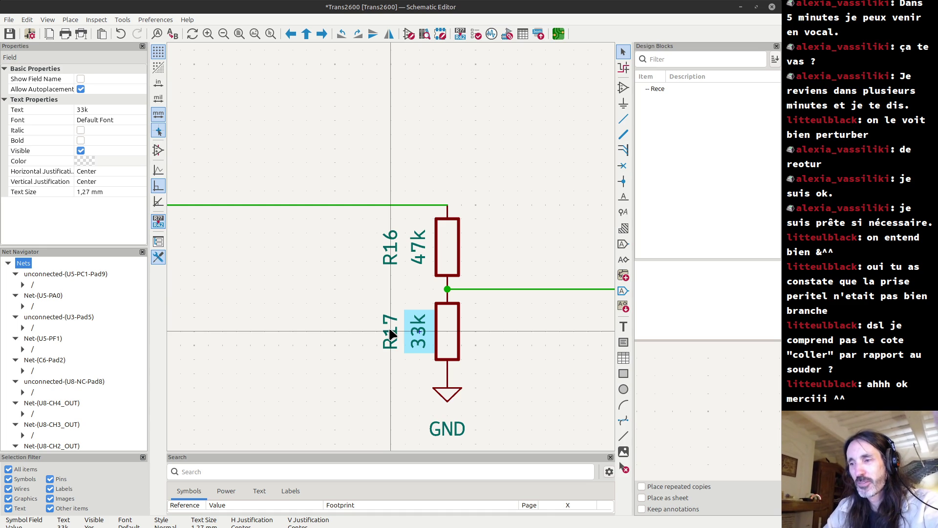
left_click(386, 296)
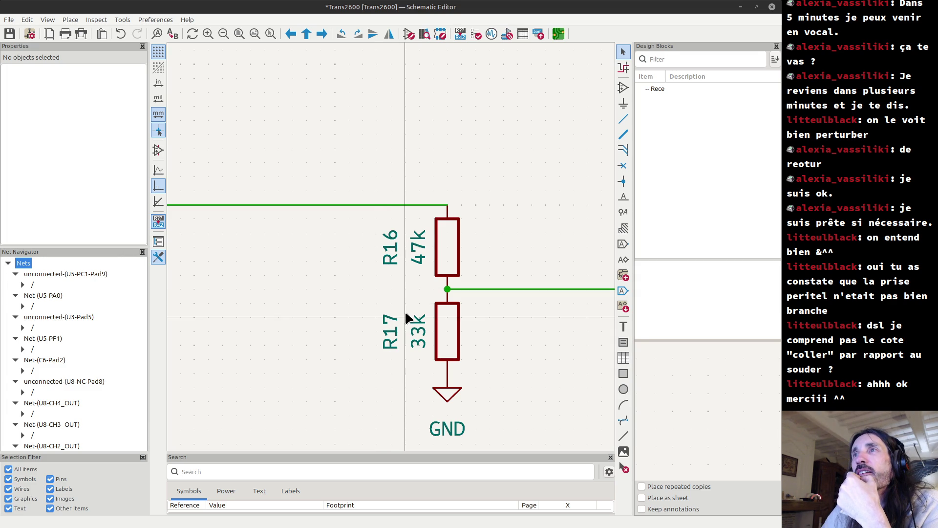
scroll(409, 319, "down", 1)
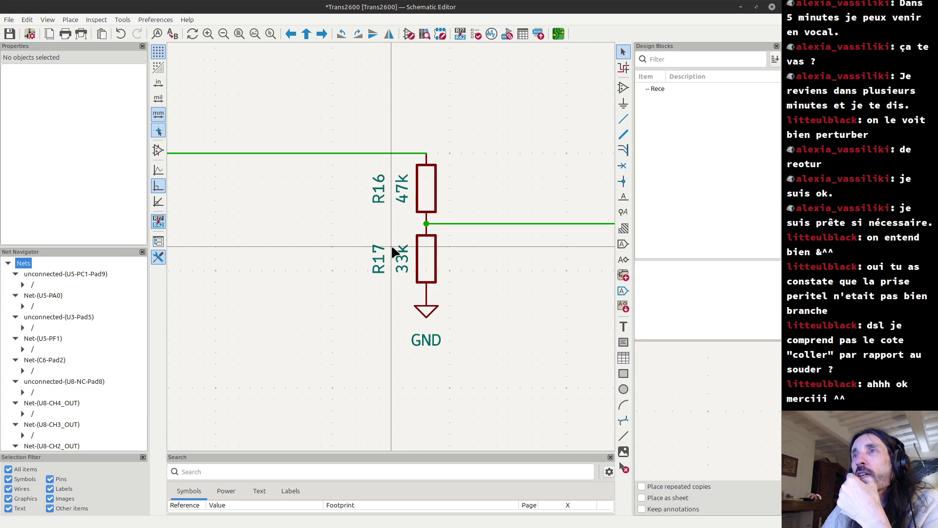
double_click(412, 270)
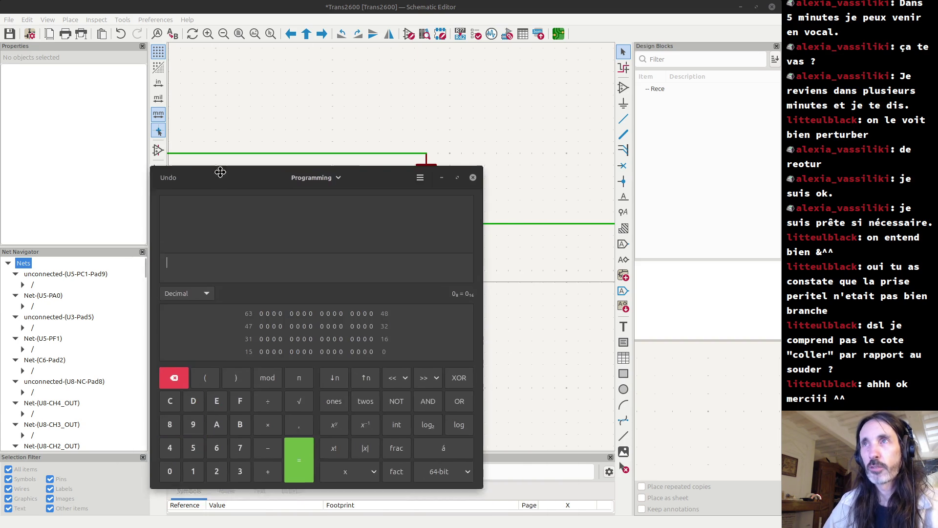
With the calculator moved clear of R16/R17, compute 3,4 × 33 ÷ 80 = 1,4025.
left_click_drag(220, 176, 142, 157)
type("3,4")
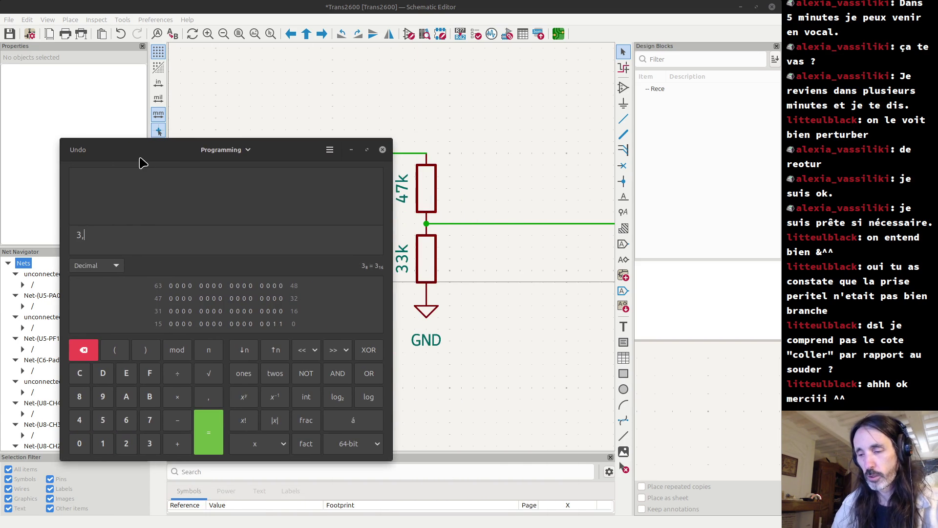
left_click_drag(393, 303, 345, 299)
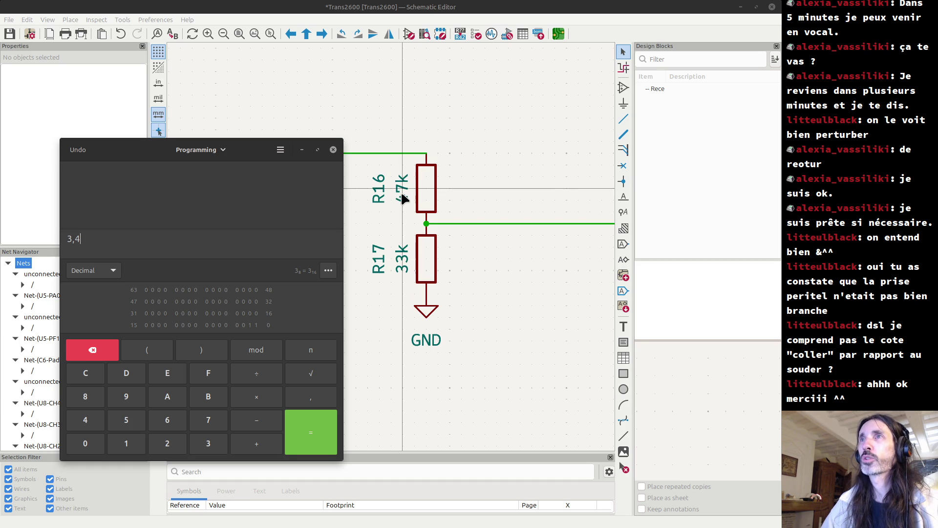
type("*33/")
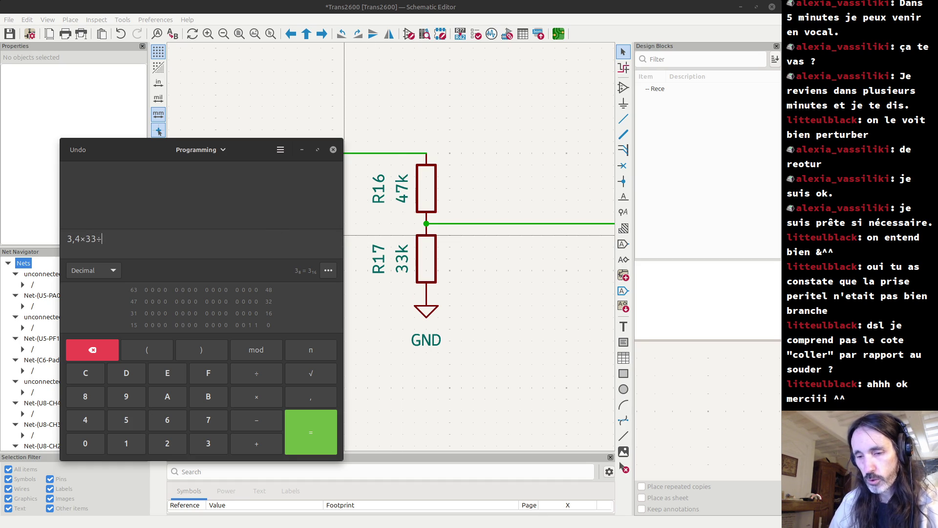
type("80")
key("Return")
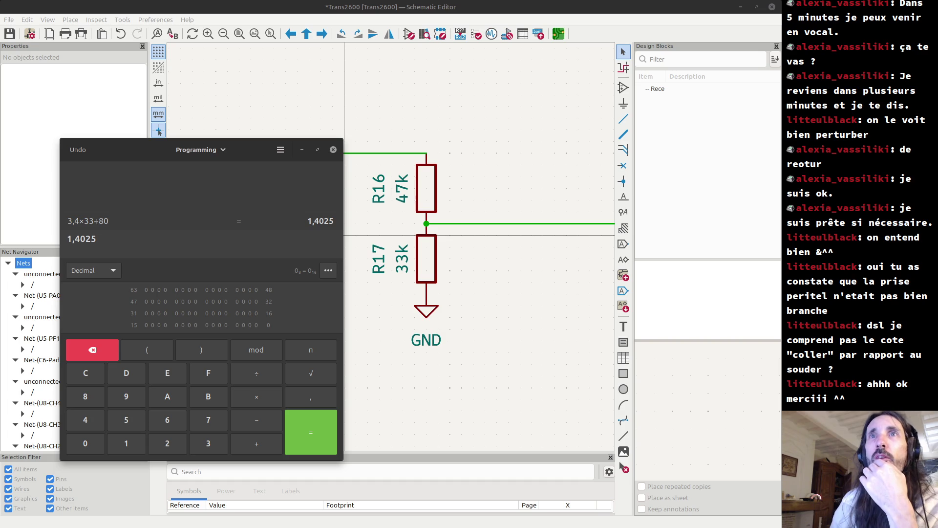
left_click_drag(95, 238, 65, 238)
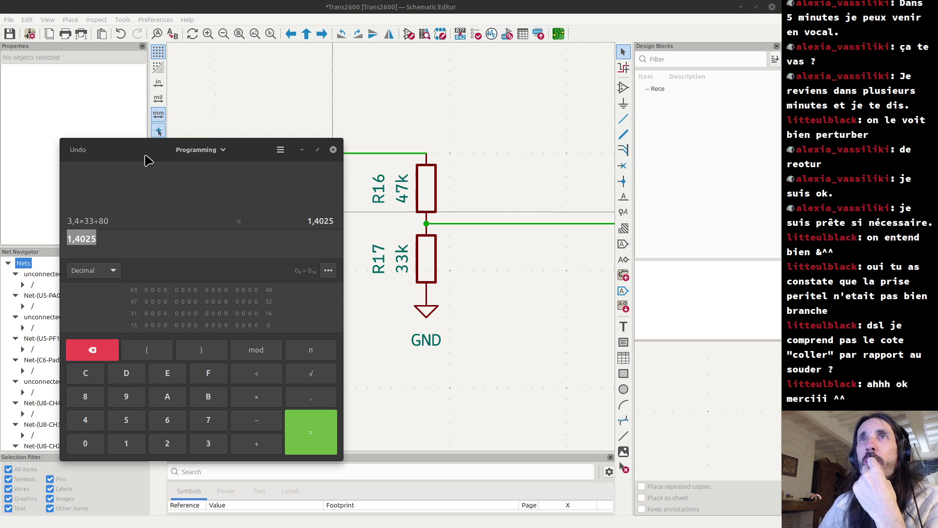
left_click(112, 243)
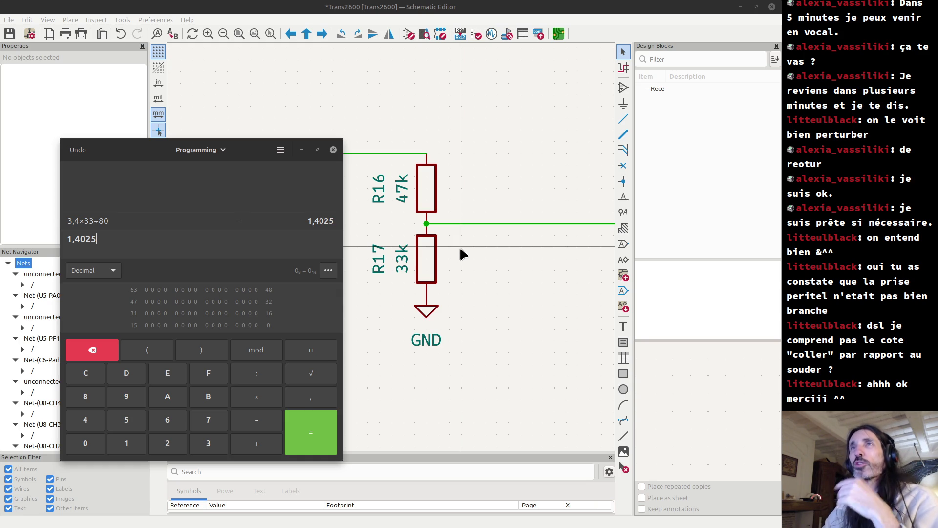
left_click(458, 250)
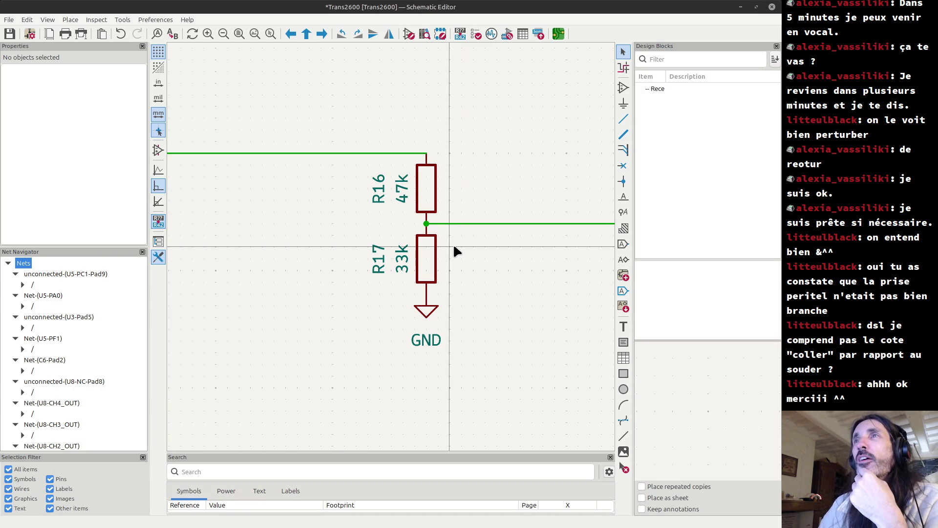
Pan to U11A's output stage and box-select capacitor C23 (1uF) to inspect it.
scroll(453, 244, "down", 3)
middle_click_drag(544, 295, 398, 329)
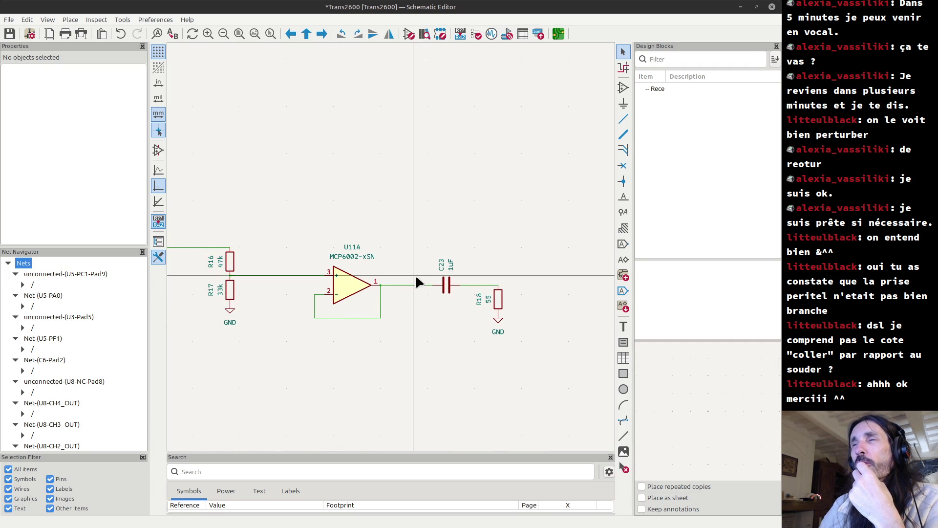
scroll(512, 313, "up", 1)
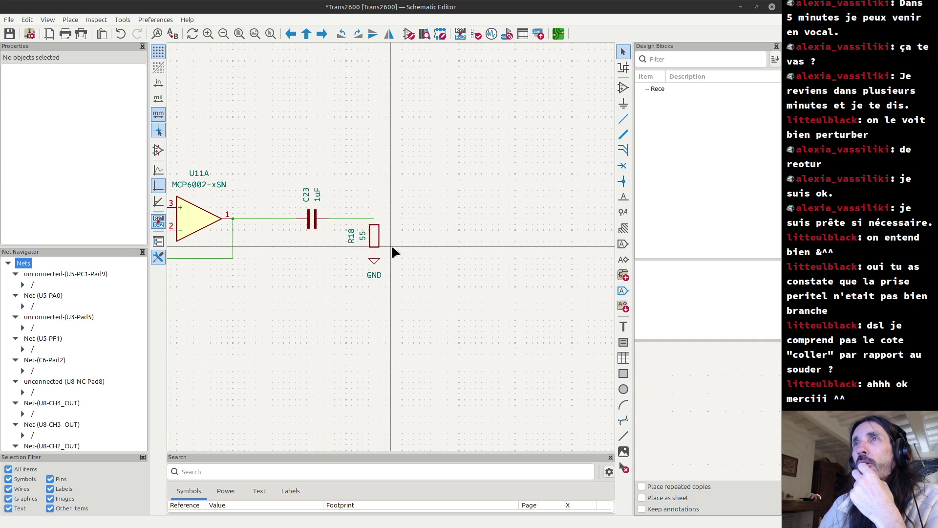
left_click_drag(280, 174, 333, 245)
left_click(327, 238)
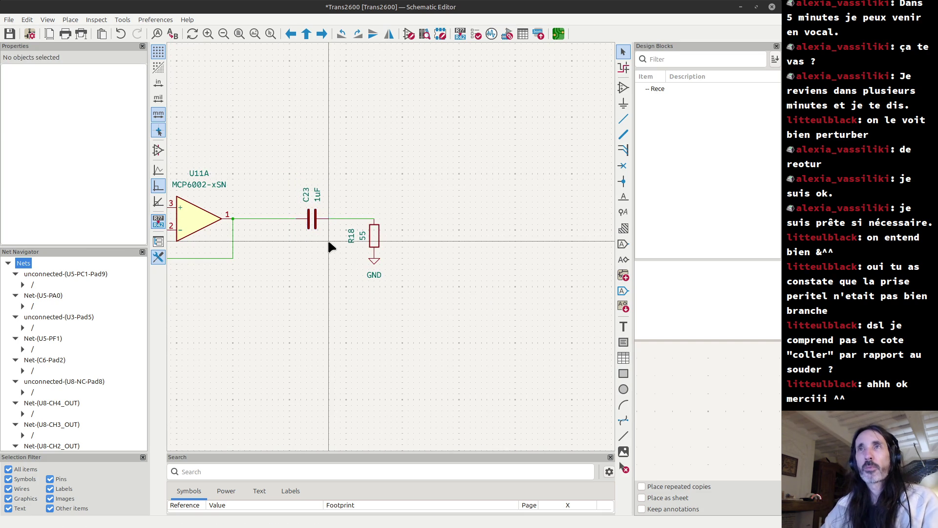